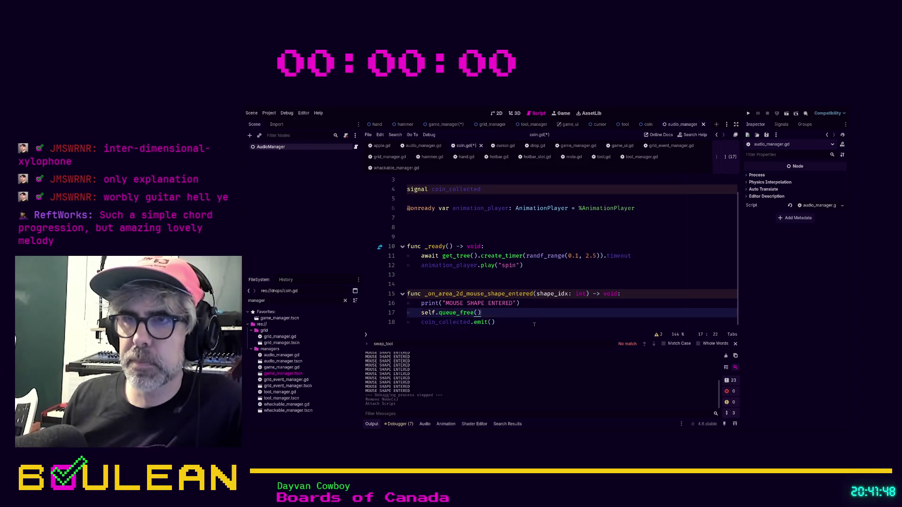
Step: Delete the leftover MOUSE SHAPE ENTERED print line from coin.gd and save the script
{"action": "key", "text": "End"}
{"action": "key", "text": "shift+Home"}
{"action": "key", "text": "shift+Home"}
{"action": "key", "text": "ctrl+shift+k"}
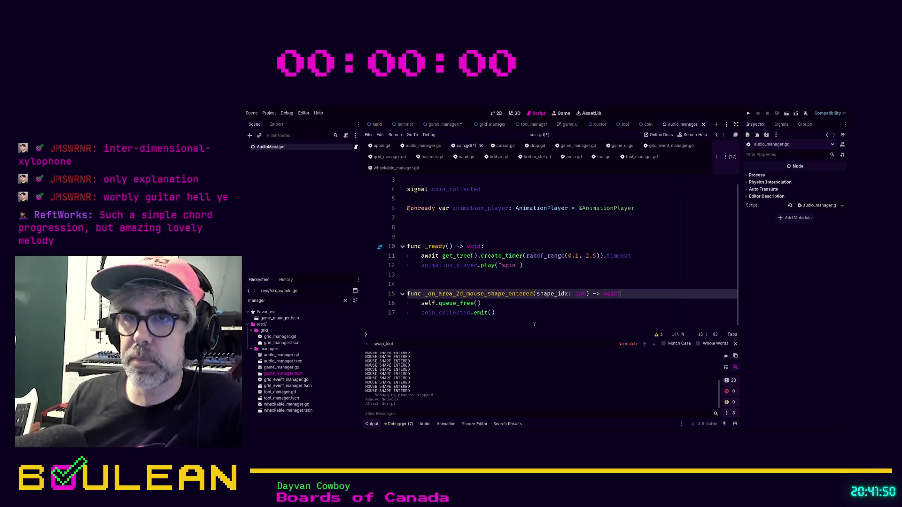
{"action": "key", "text": "Down"}
{"action": "key", "text": "ctrl+s"}
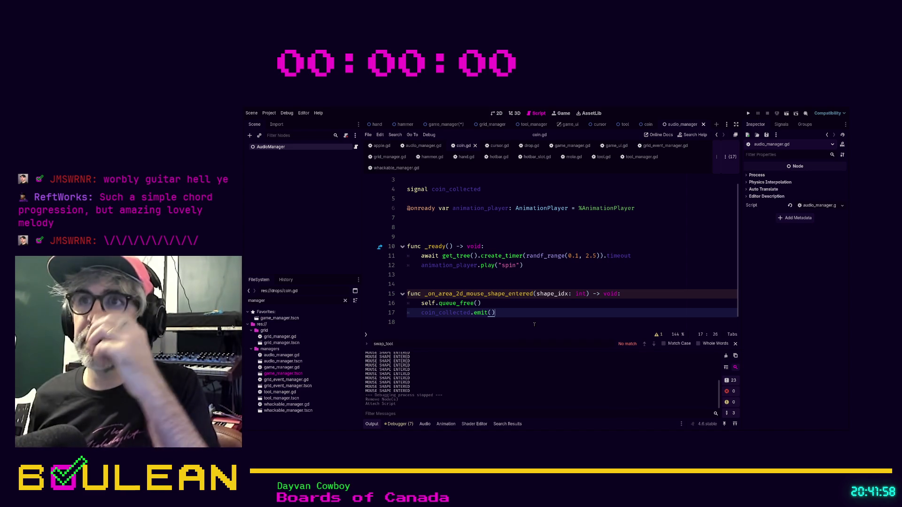
{"action": "left_click", "coordinate": [650, 148]}
{"action": "scroll", "coordinate": [568, 260], "scroll_direction": "down", "scroll_amount": 3}
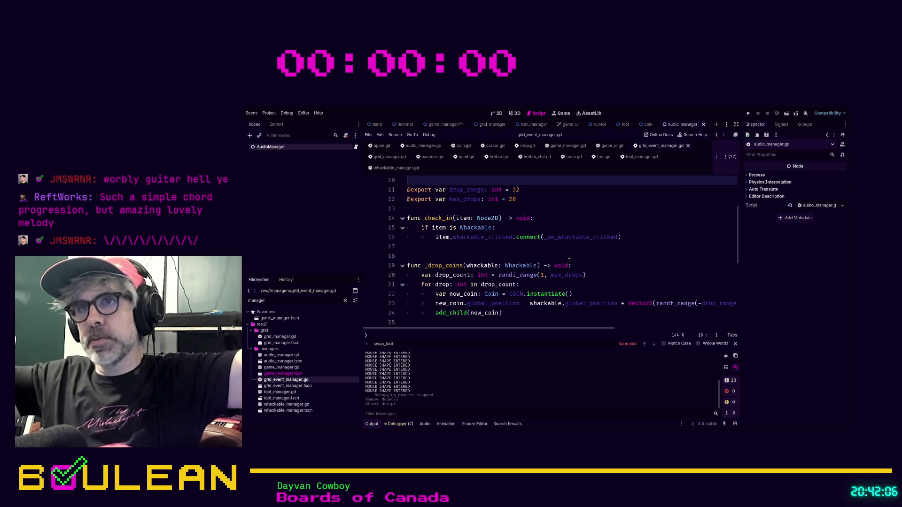
{"action": "scroll", "coordinate": [568, 260], "scroll_direction": "up", "scroll_amount": 3}
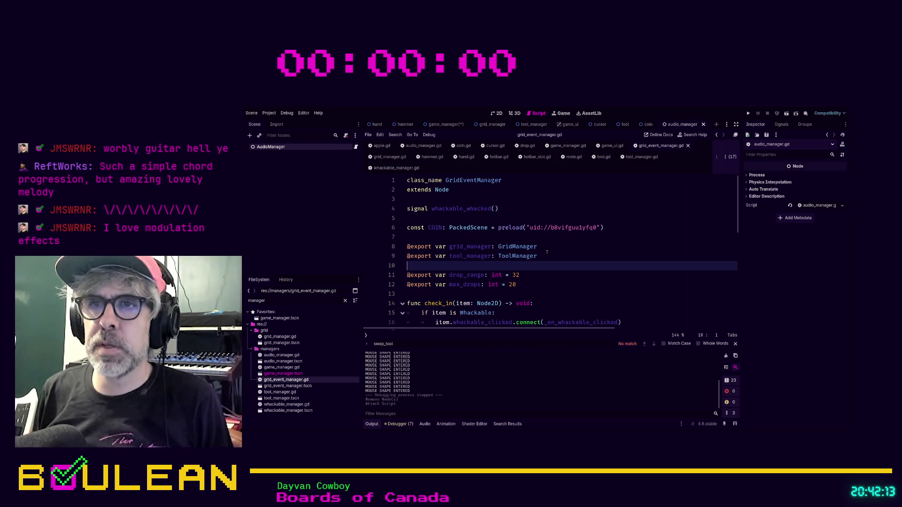
{"action": "key", "text": "Return"}
{"action": "key", "text": "Up"}
{"action": "type", "text": "@"}
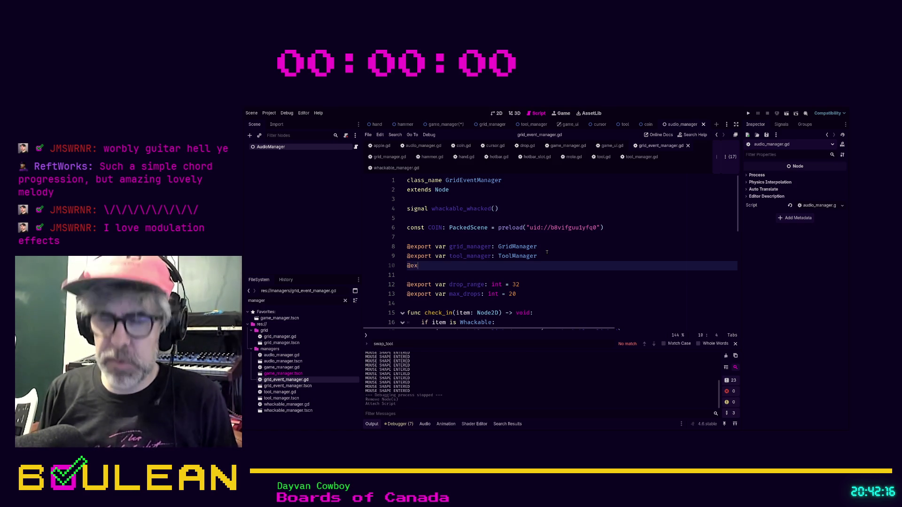
{"action": "type", "text": "export var audio_manager:"}
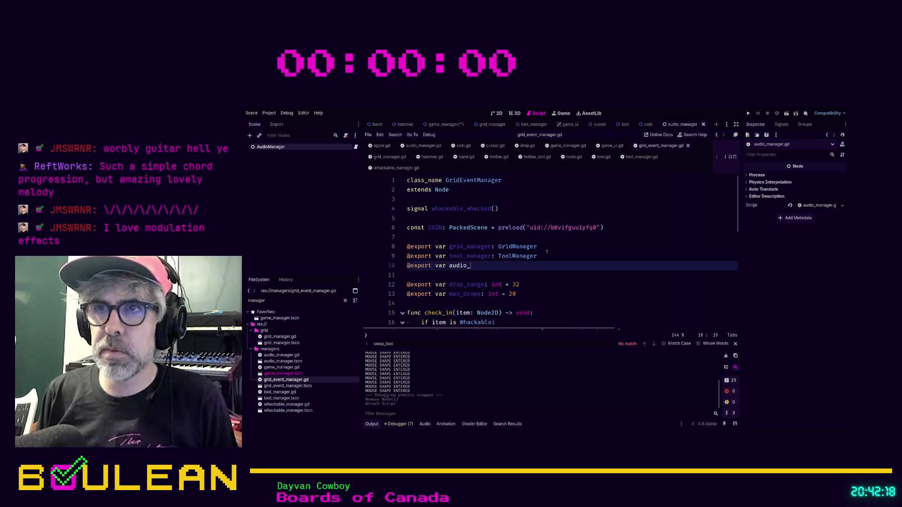
{"action": "type", "text": " Audio "}
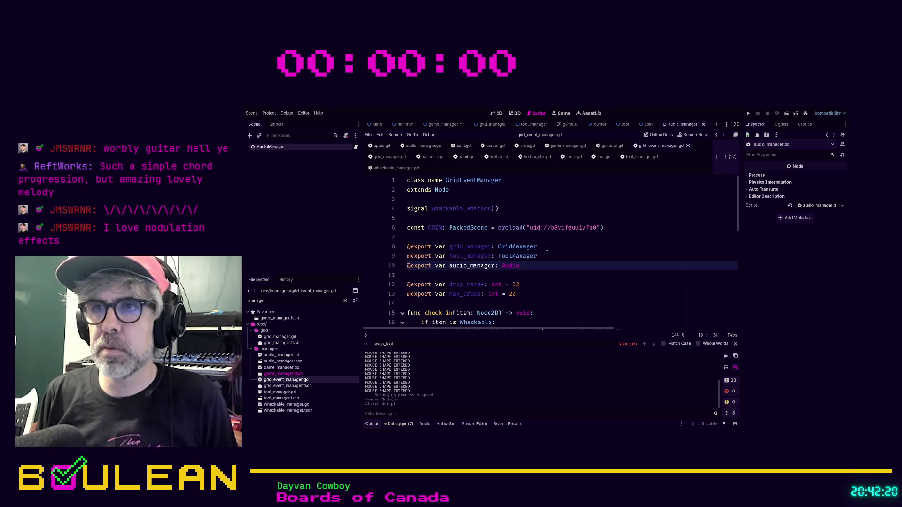
{"action": "type", "text": "Manager"}
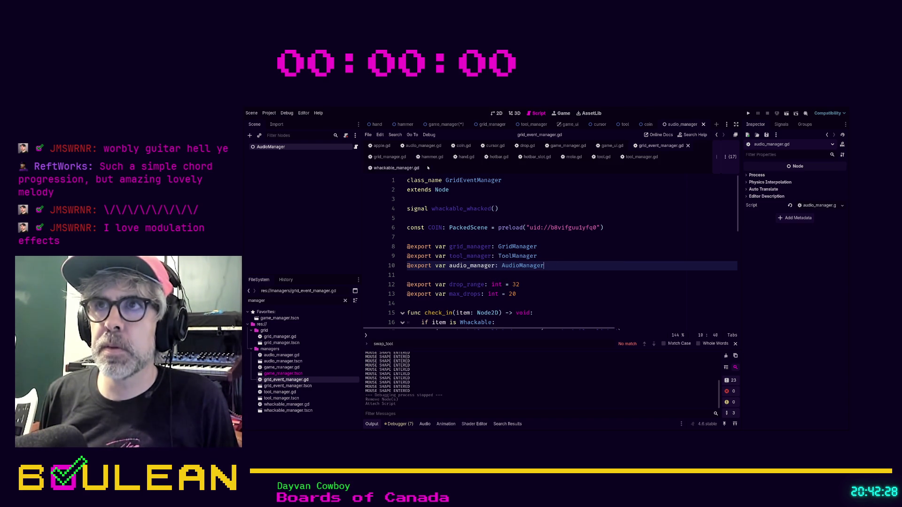
Step: Save the game_manager scene and add audio_manager.tscn under GameManager in the Scene tree
{"action": "left_click", "coordinate": [443, 124]}
{"action": "key", "text": "ctrl+s"}
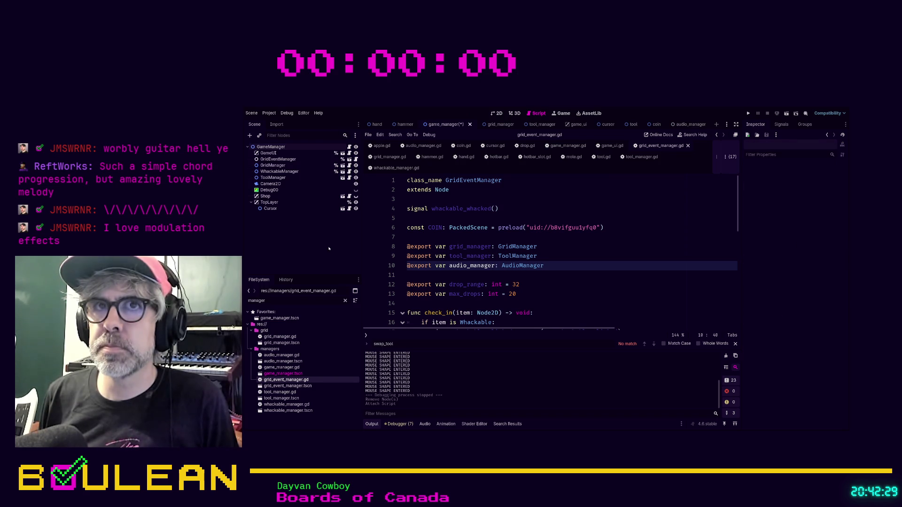
{"action": "left_click", "coordinate": [281, 361]}
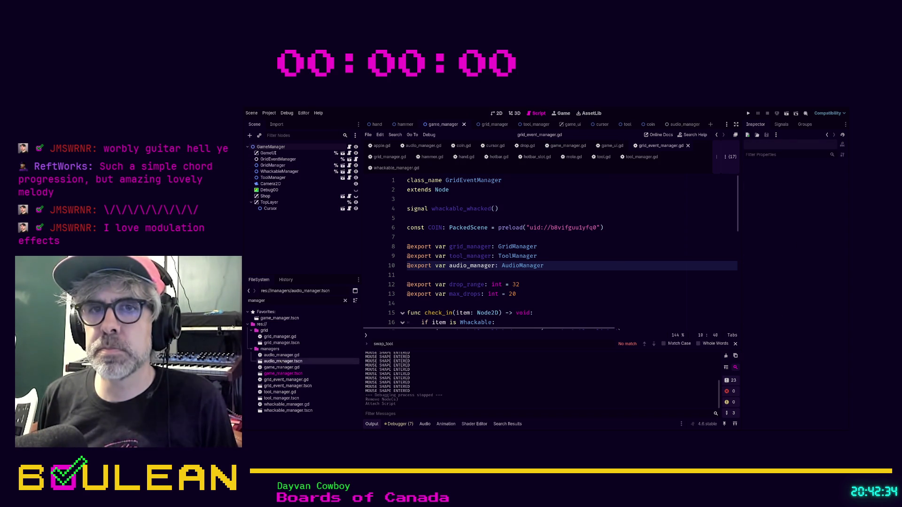
{"action": "left_click_drag", "start_coordinate": [280, 361], "coordinate": [274, 164]}
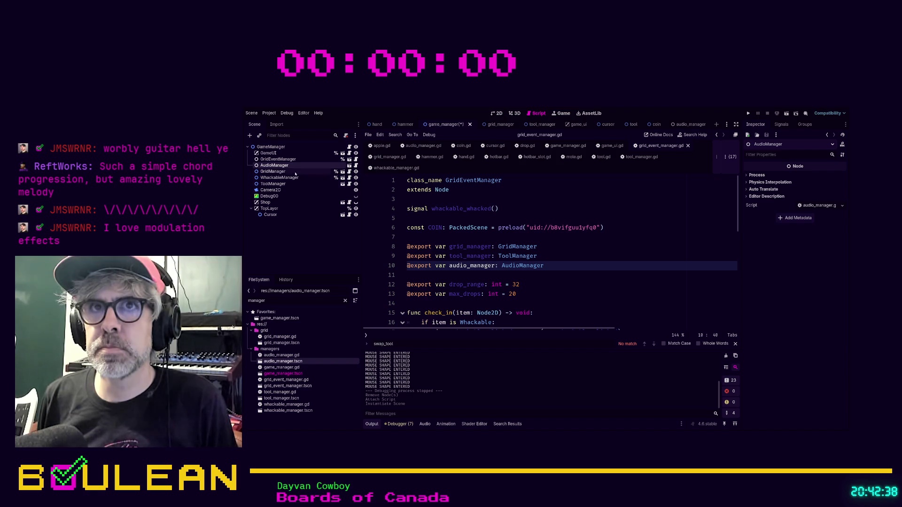
Step: Assign the AudioManager node to GridEventManager's Audio Manager property
{"action": "left_click", "coordinate": [278, 159]}
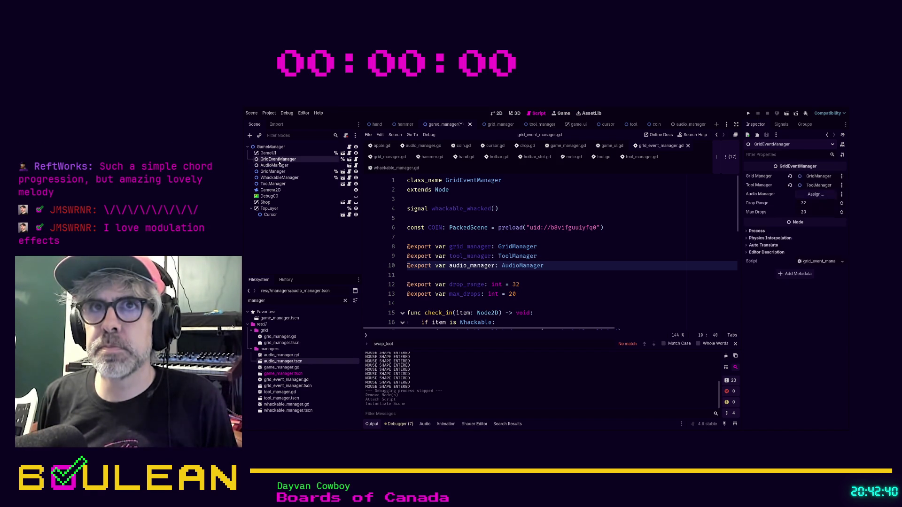
{"action": "mouse_move", "coordinate": [275, 165]}
{"action": "left_mouse_down"}
{"action": "mouse_move", "coordinate": [520, 166]}
{"action": "mouse_move", "coordinate": [816, 194]}
{"action": "left_mouse_up"}
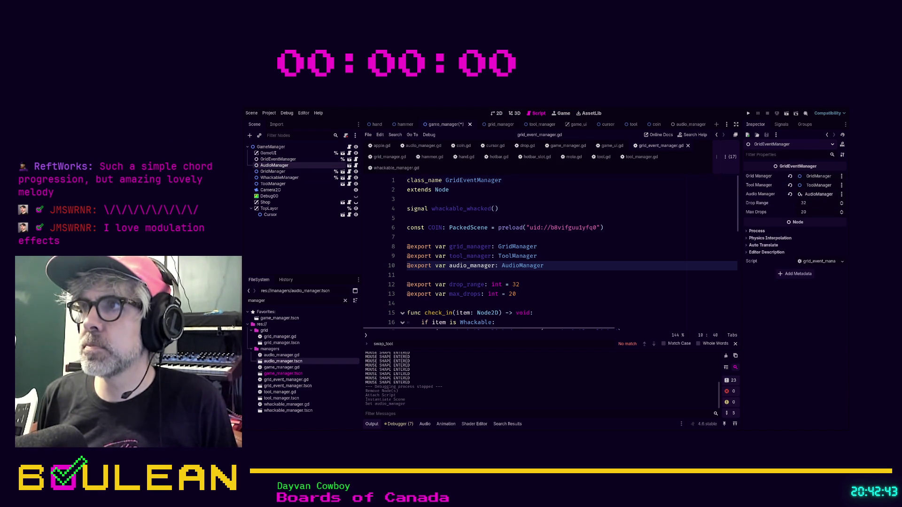
{"action": "left_click", "coordinate": [609, 215]}
{"action": "scroll", "coordinate": [609, 214], "scroll_direction": "down", "scroll_amount": 3}
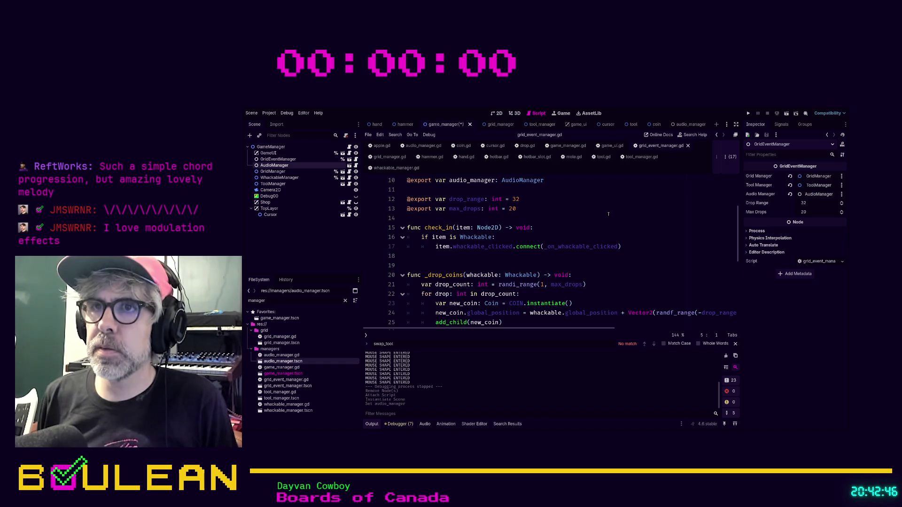
Step: Below add_child(new_coin), write new_coin.coin_collected.connect using autocomplete
{"action": "scroll", "coordinate": [608, 214], "scroll_direction": "down", "scroll_amount": 2}
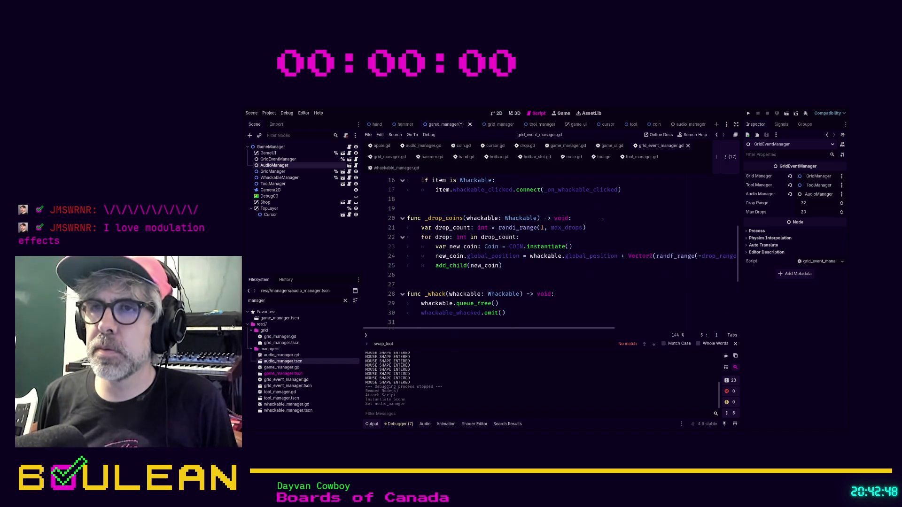
{"action": "left_click", "coordinate": [521, 266]}
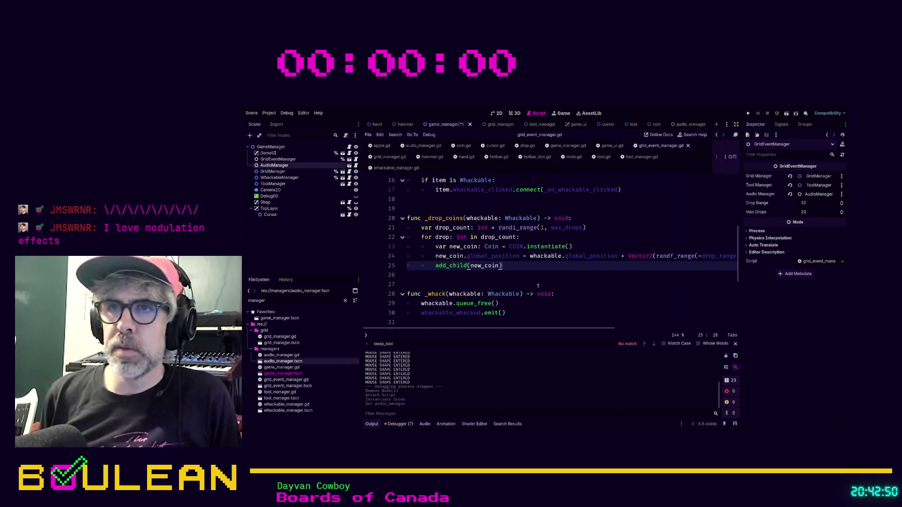
{"action": "key", "text": "Return"}
{"action": "type", "text": "au"}
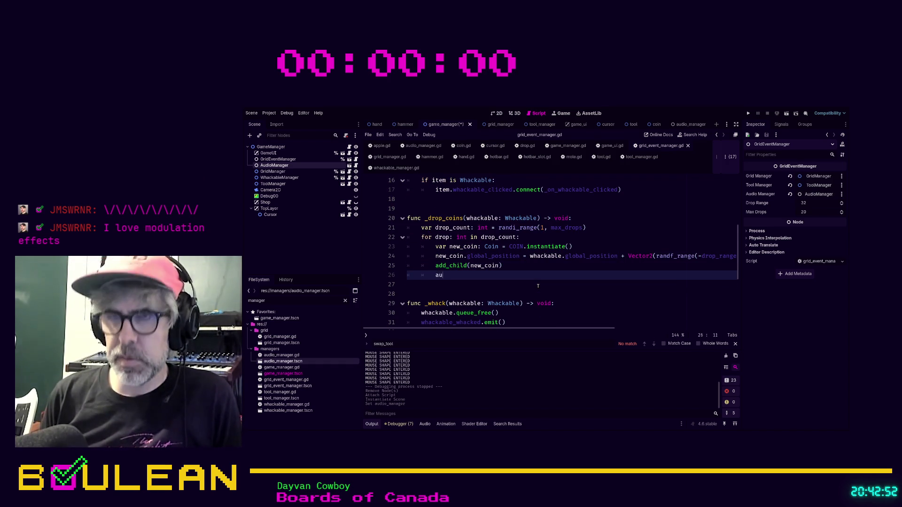
{"action": "type", "text": "dio_manager."}
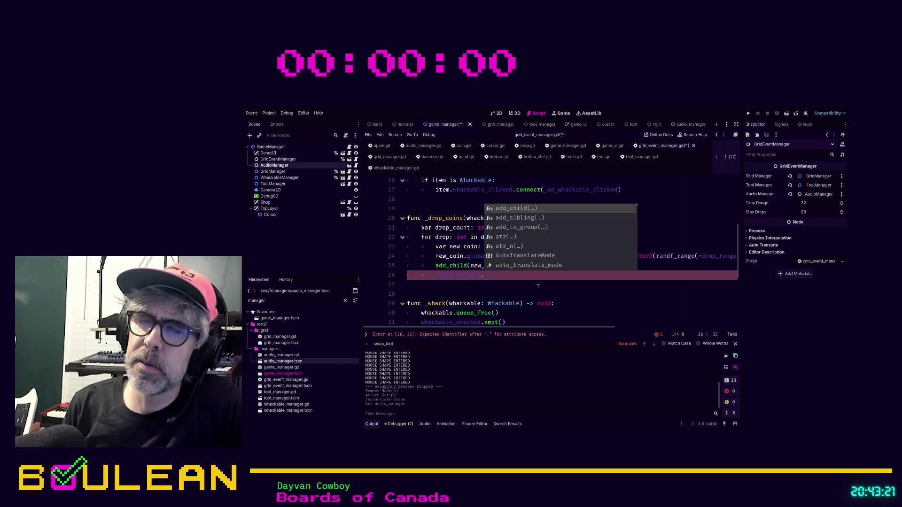
{"action": "key", "text": "BackSpace"}
{"action": "key", "text": "BackSpace"}
{"action": "key", "text": "BackSpace"}
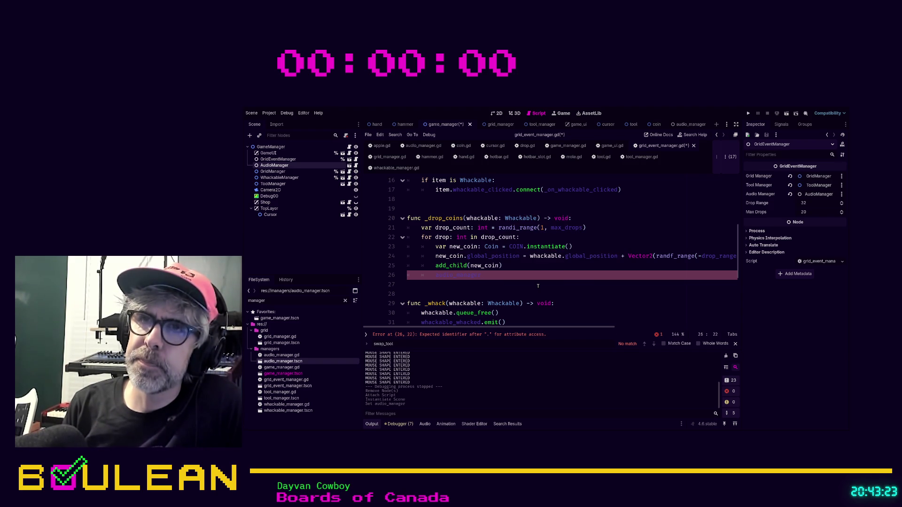
{"action": "type", "text": "new_coin"}
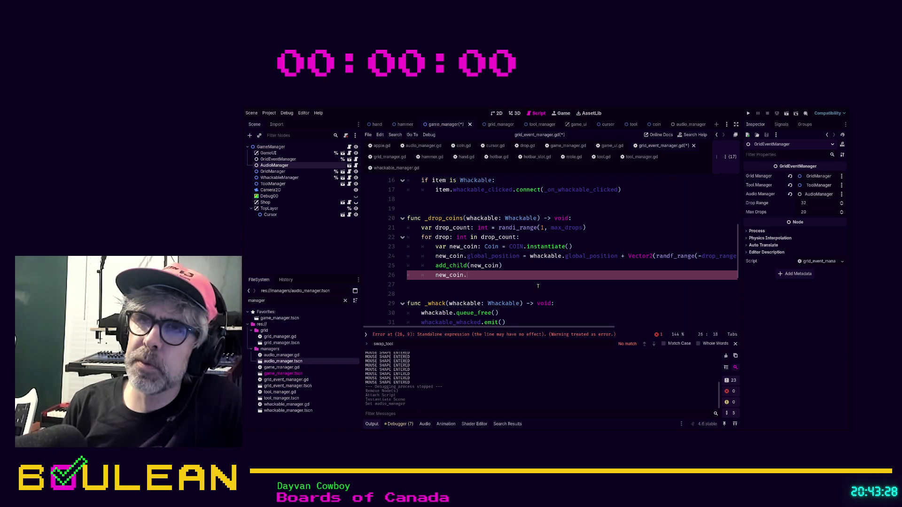
{"action": "type", "text": "."}
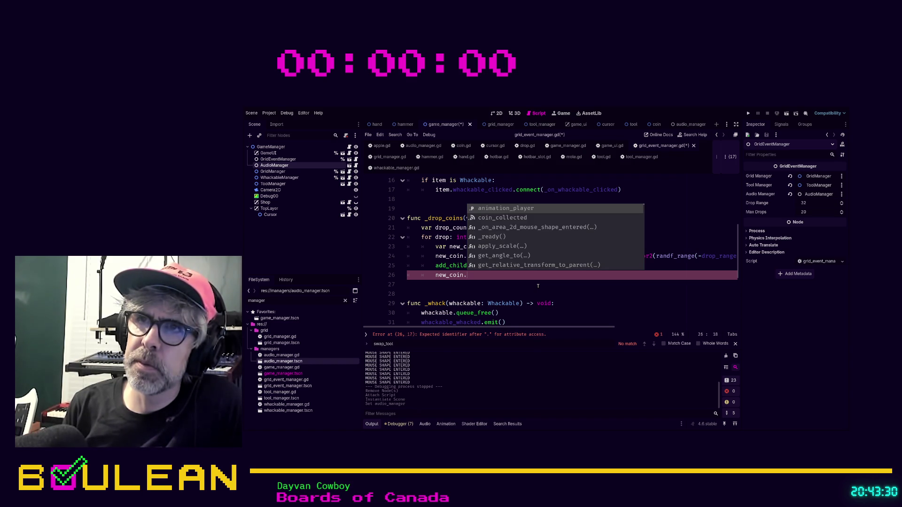
{"action": "key", "text": "Down"}
{"action": "key", "text": "Return"}
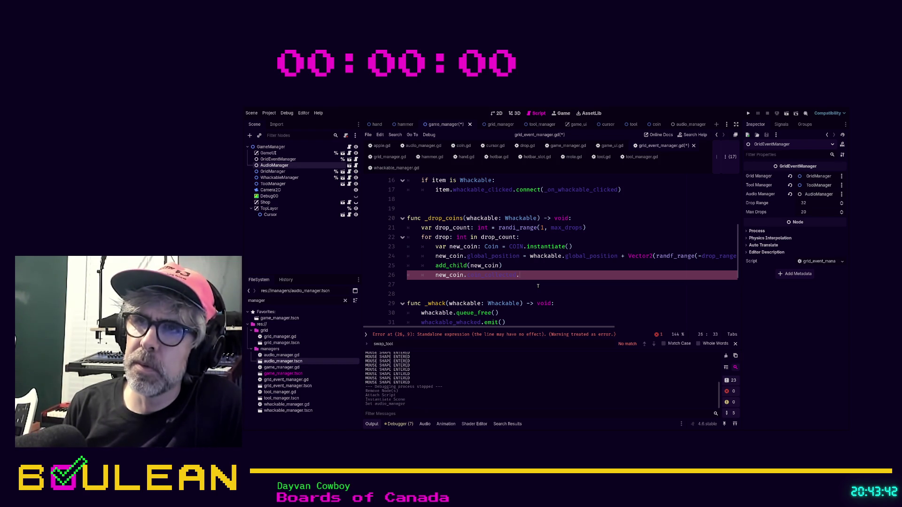
{"action": "type", "text": ".conn"}
{"action": "key", "text": "Return"}
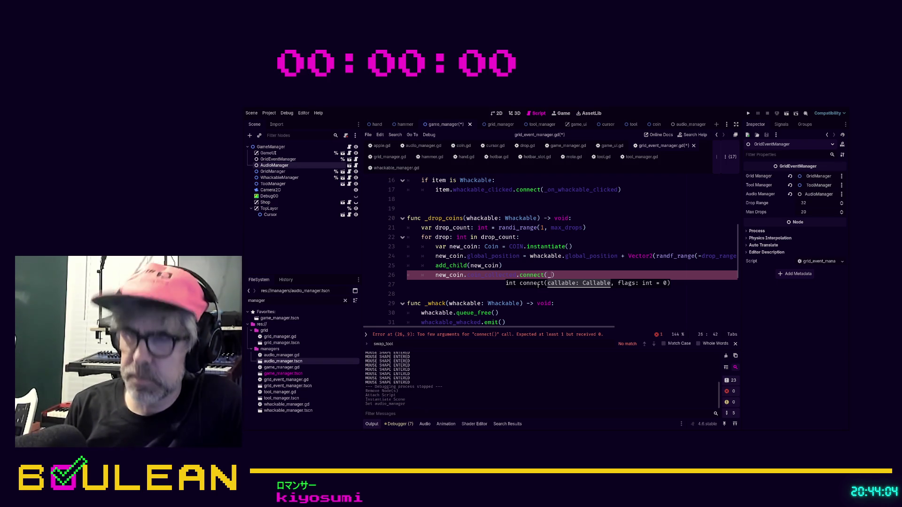
Step: Set the connect callback to _on_coin_collected, replacing the placeholder _whack
{"action": "type", "text": "_whack"}
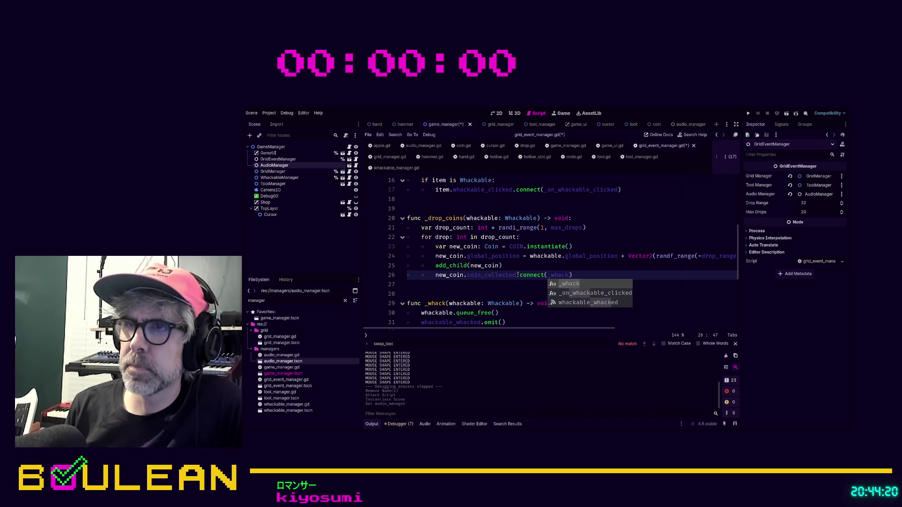
{"action": "left_click", "coordinate": [518, 275]}
{"action": "type", "text": "audio"}
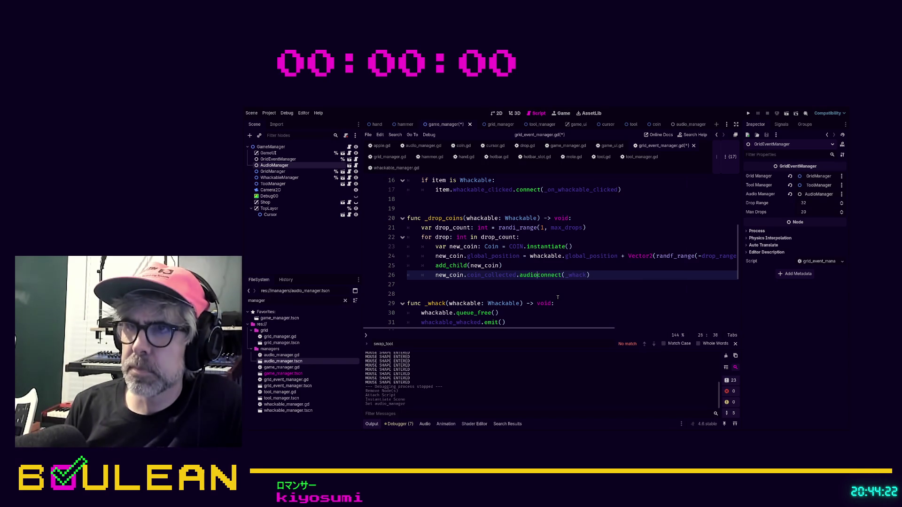
{"action": "key", "text": "BackSpace"}
{"action": "key", "text": "BackSpace"}
{"action": "key", "text": "BackSpace"}
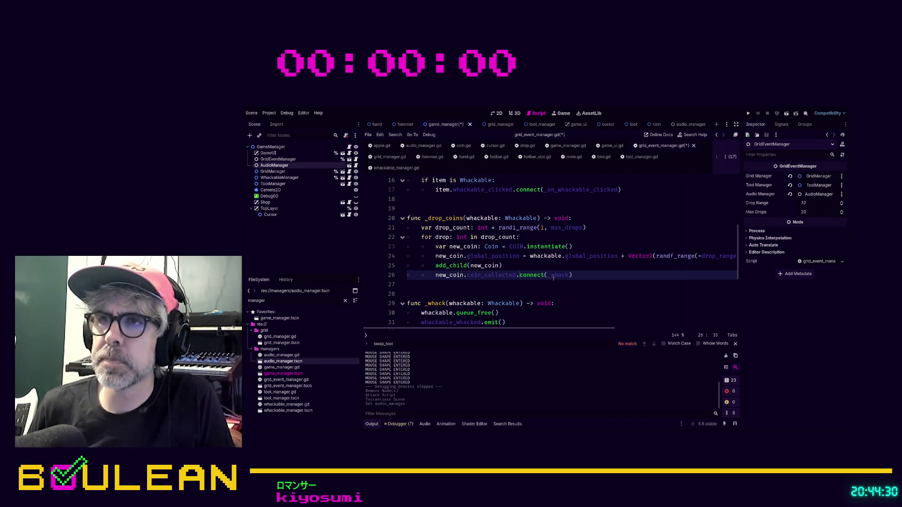
{"action": "double_click", "coordinate": [553, 278]}
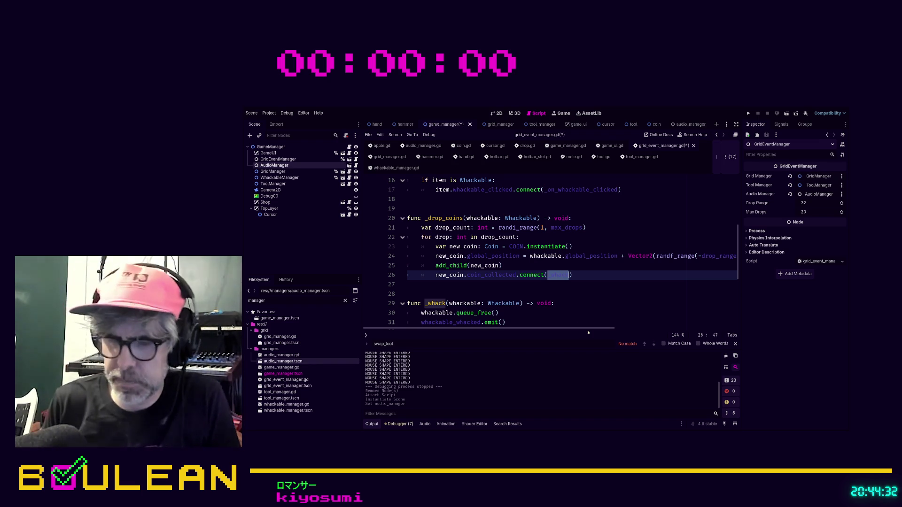
{"action": "type", "text": "_on_coin"}
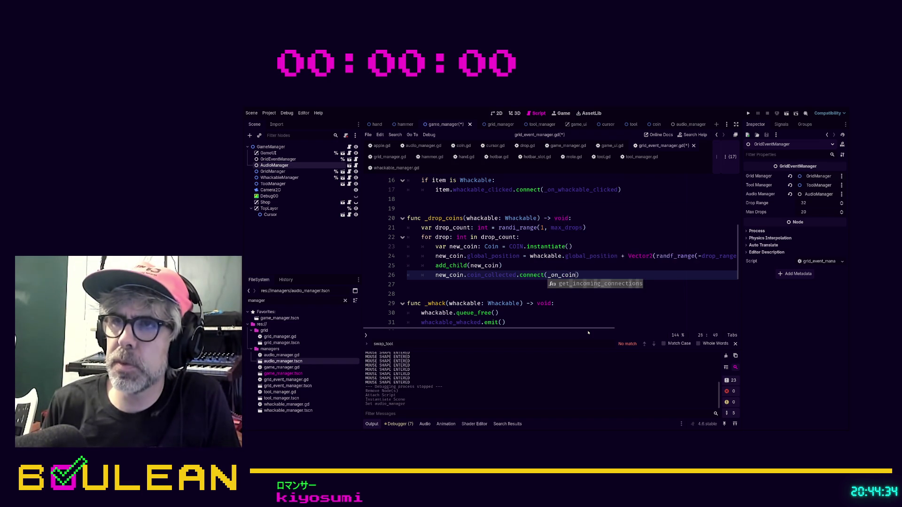
{"action": "type", "text": "_collecte"}
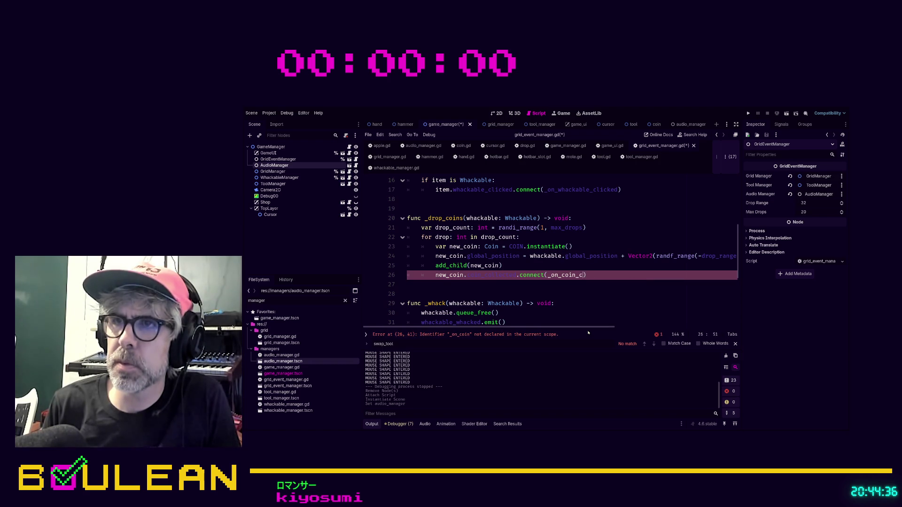
{"action": "type", "text": "d"}
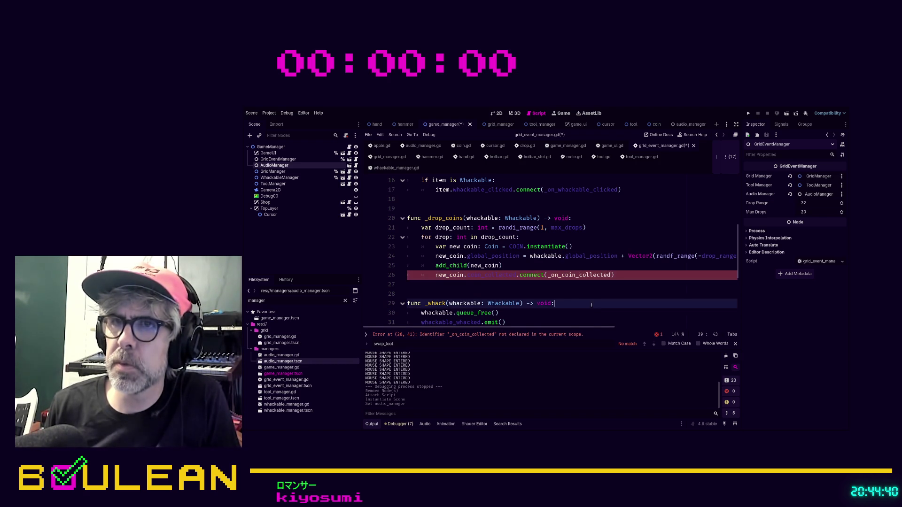
Step: Insert blank lines below the loop for a new function
{"action": "key", "text": "Down"}
{"action": "key", "text": "Down"}
{"action": "key", "text": "Return"}
{"action": "key", "text": "Return"}
{"action": "key", "text": "Return"}
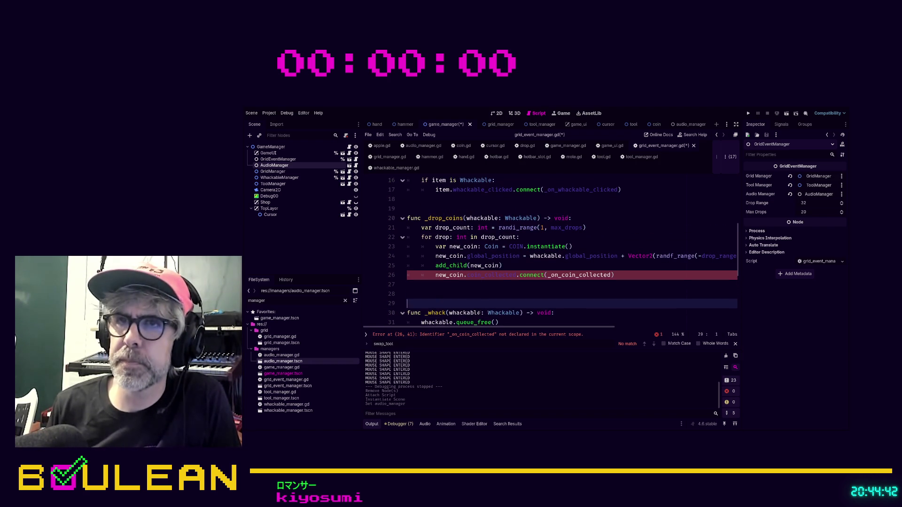
{"action": "key", "text": "Up"}
{"action": "key", "text": "Up"}
Step: Type the func _on_coin_collected() header in grid_event_manager.gd
{"action": "type", "text": "func _on_coin"}
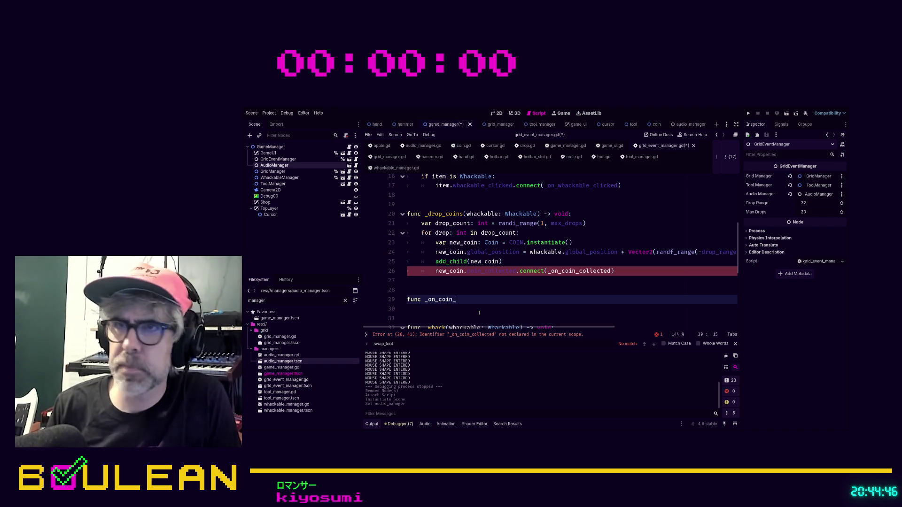
{"action": "type", "text": "c"}
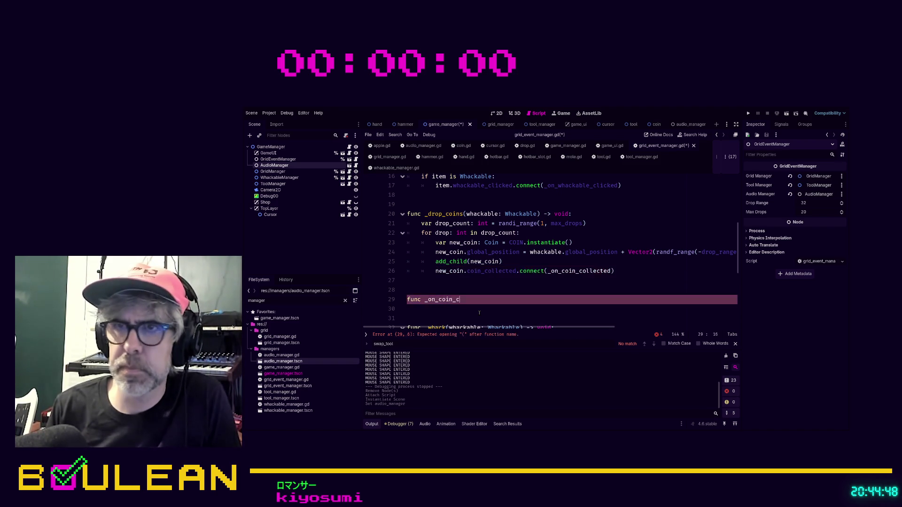
{"action": "type", "text": "lcollected("}
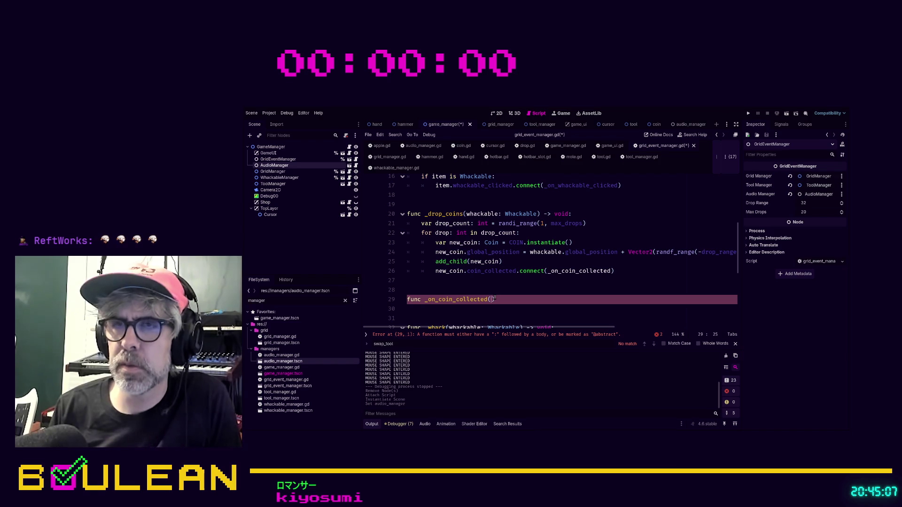
{"action": "type", "text": ")"}
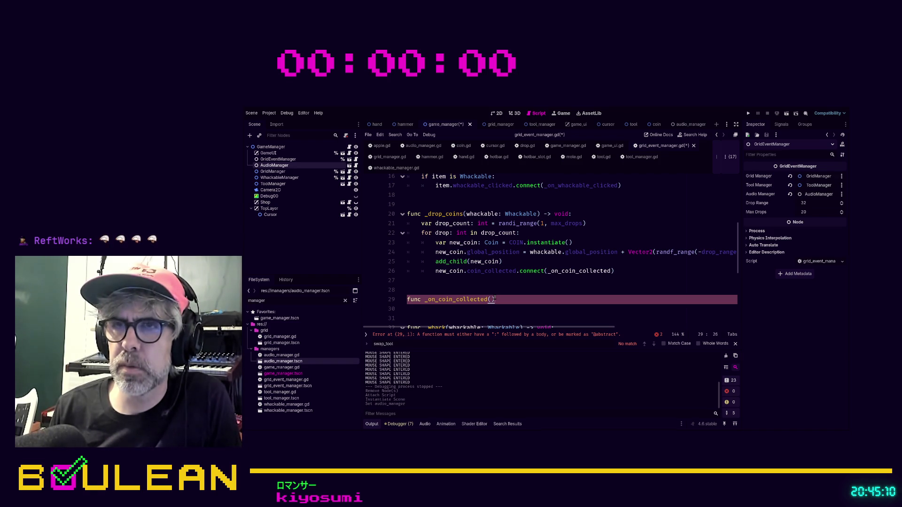
{"action": "key", "text": "Return"}
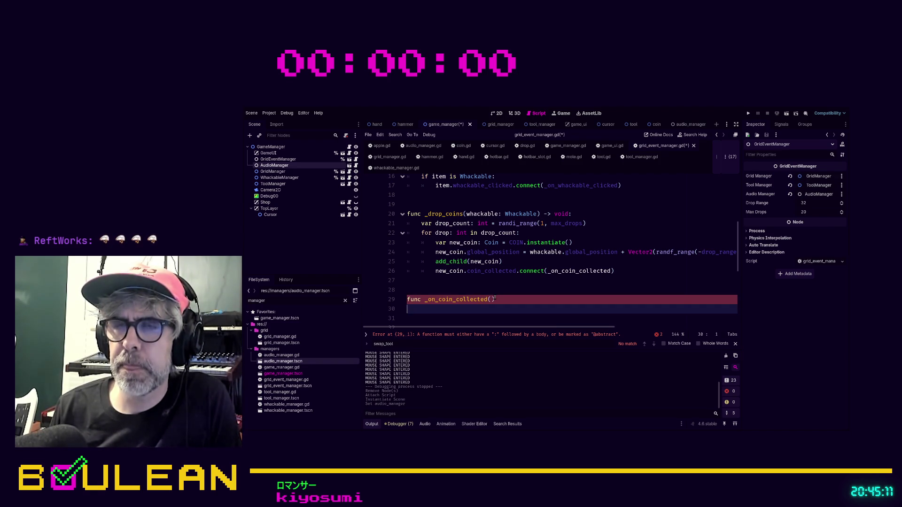
{"action": "type", "text": "a"}
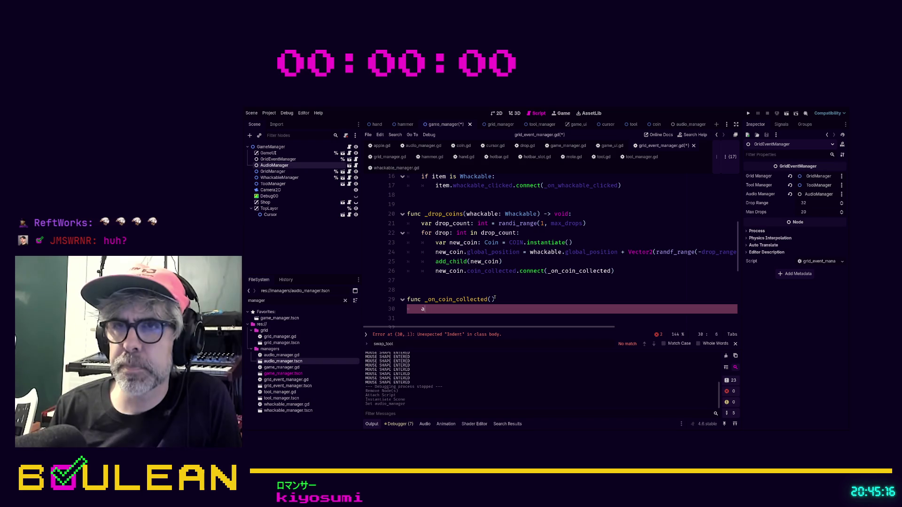
{"action": "type", "text": "udio_manager"}
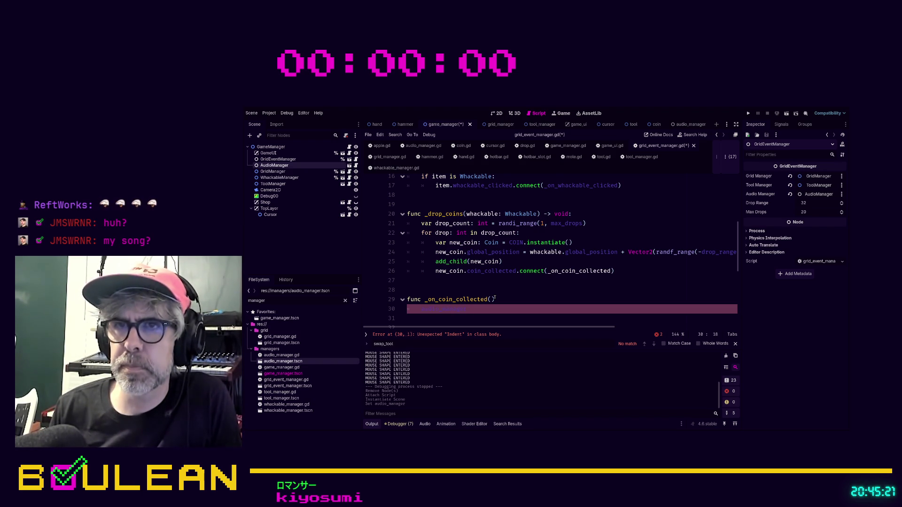
Step: Give the handler a -> void return type and begin its body with audio_manager
{"action": "key", "text": "shift+Home"}
{"action": "key", "text": "shift+Home"}
{"action": "key", "text": "BackSpace"}
{"action": "key", "text": "BackSpace"}
{"action": "type", "text": "->"}
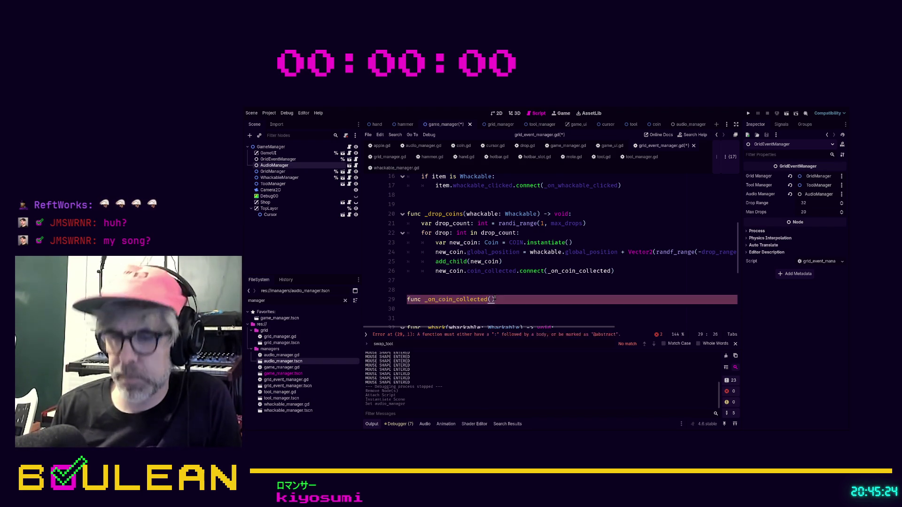
{"action": "key", "text": "ctrl+Left"}
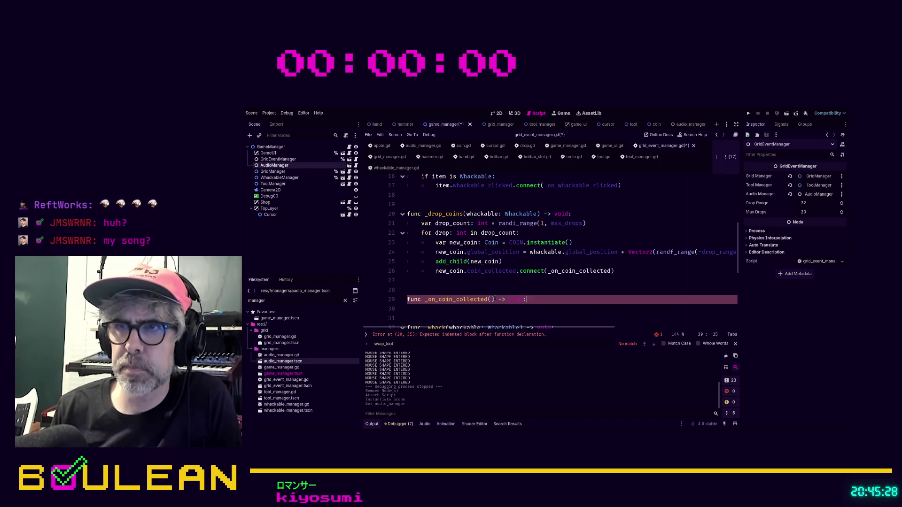
{"action": "key", "text": "End"}
{"action": "key", "text": "Return"}
{"action": "type", "text": "on"}
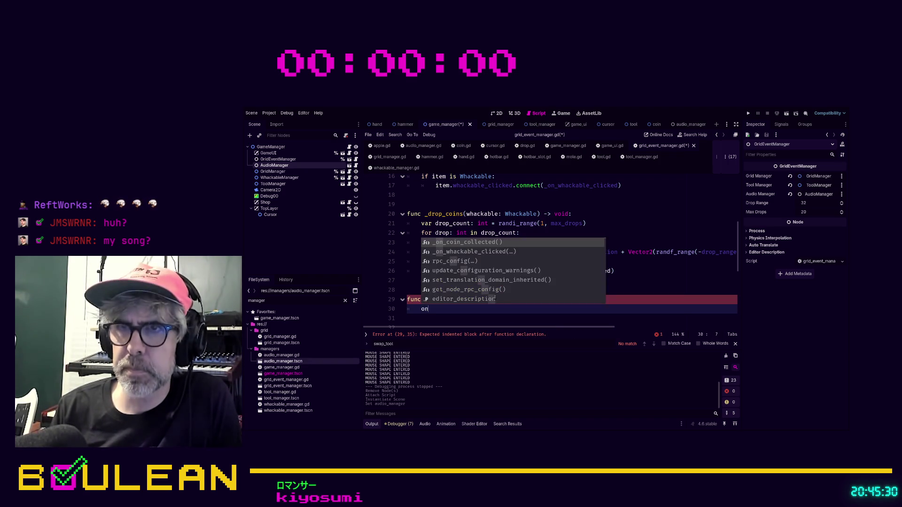
{"action": "key", "text": "BackSpace"}
{"action": "key", "text": "BackSpace"}
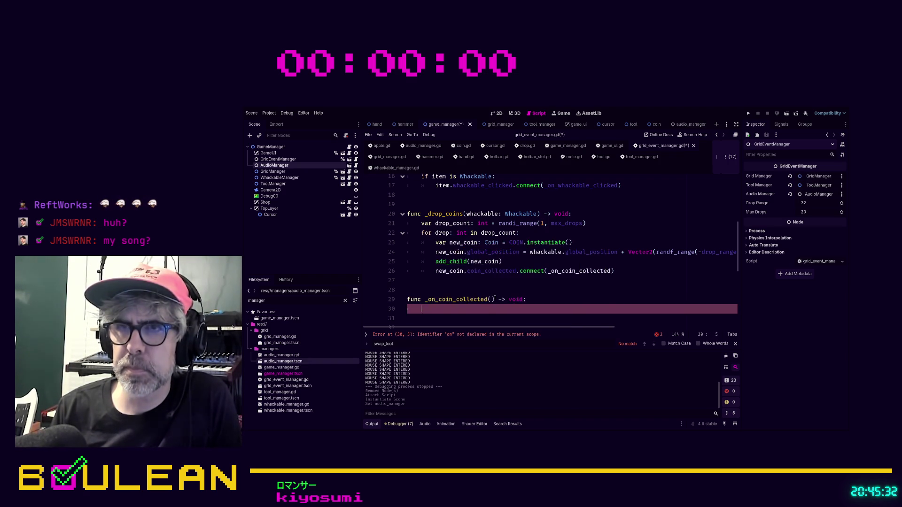
{"action": "type", "text": "audio"}
{"action": "key", "text": "Return"}
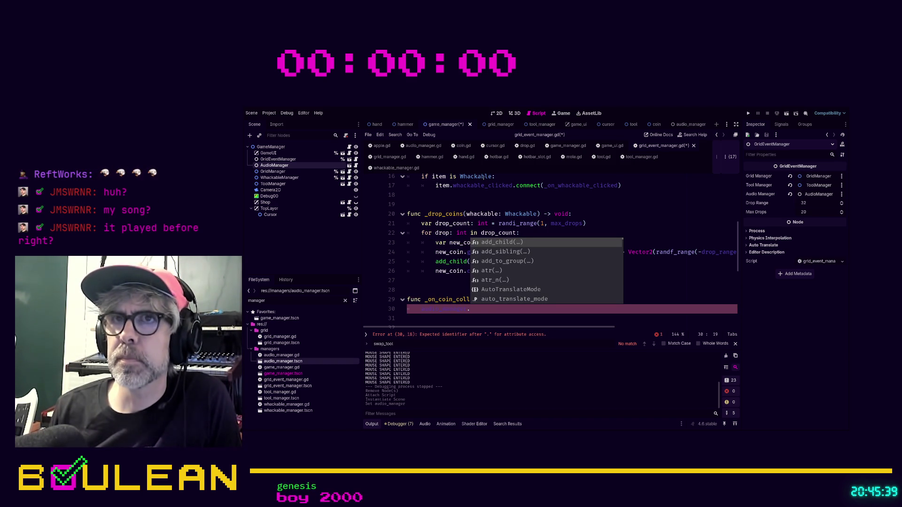
Step: In audio_manager.gd, add a func play_sound() -> void: header below the class line
{"action": "left_click", "coordinate": [422, 145]}
{"action": "key", "text": "Return"}
{"action": "key", "text": "Return"}
{"action": "key", "text": "Return"}
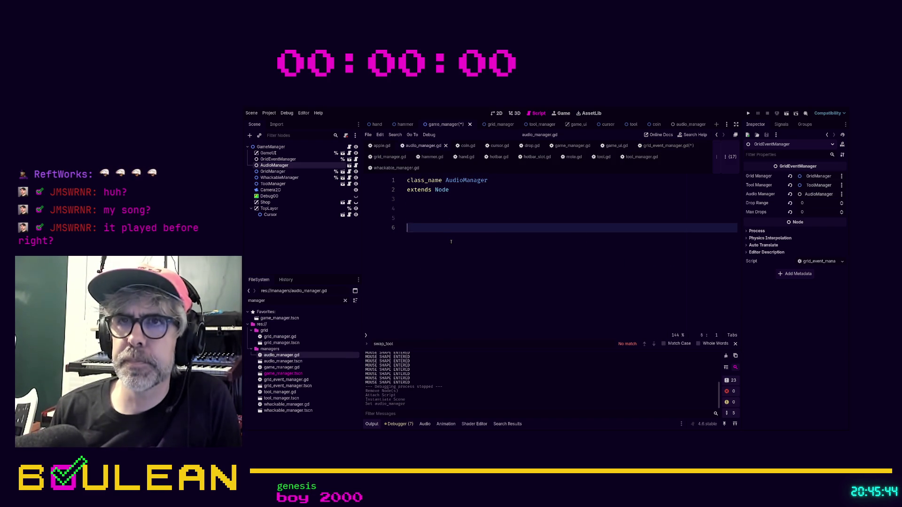
{"action": "type", "text": "v"}
{"action": "key", "text": "BackSpace"}
{"action": "type", "text": "play"}
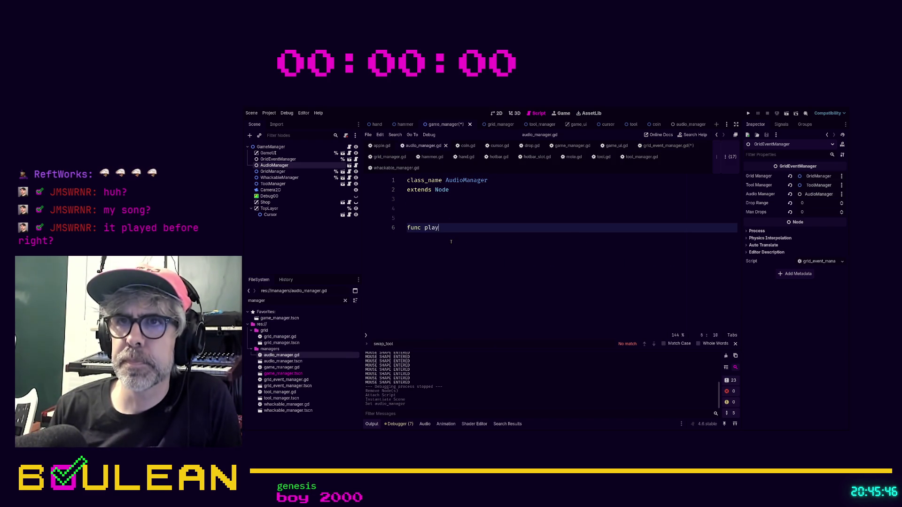
{"action": "type", "text": "_sound() ->"}
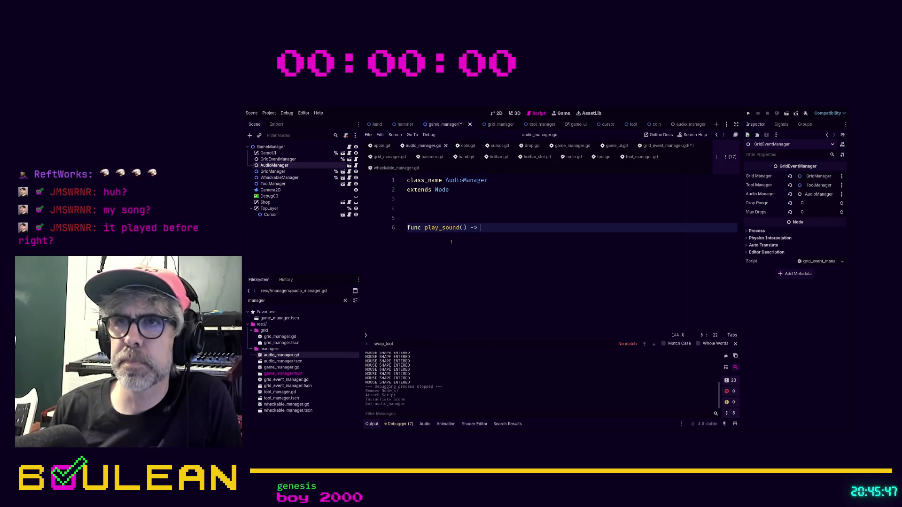
{"action": "type", "text": ":"}
{"action": "key", "text": "Return"}
Step: Give play_sound a pass body, then call audio_manager.play_sound() in _on_coin_collected and save
{"action": "type", "text": "pass"}
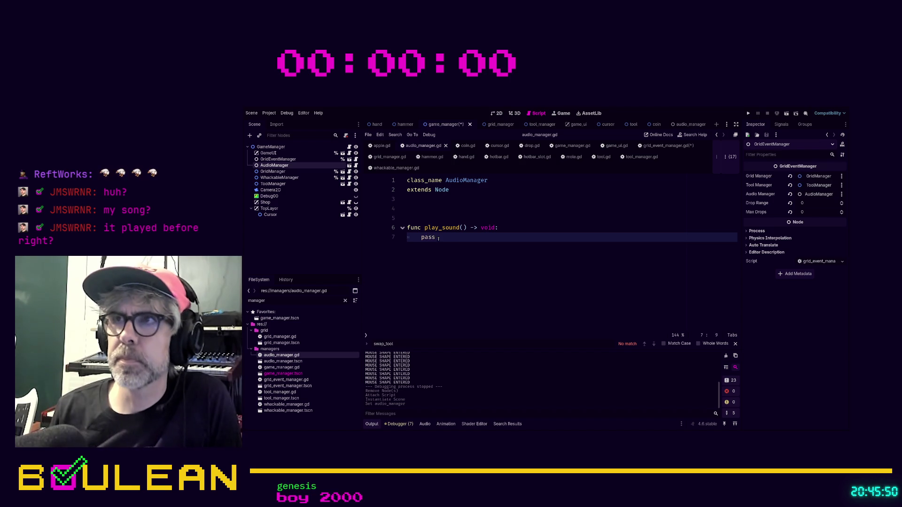
{"action": "key", "text": "ctrl+s"}
{"action": "left_click", "coordinate": [663, 146]}
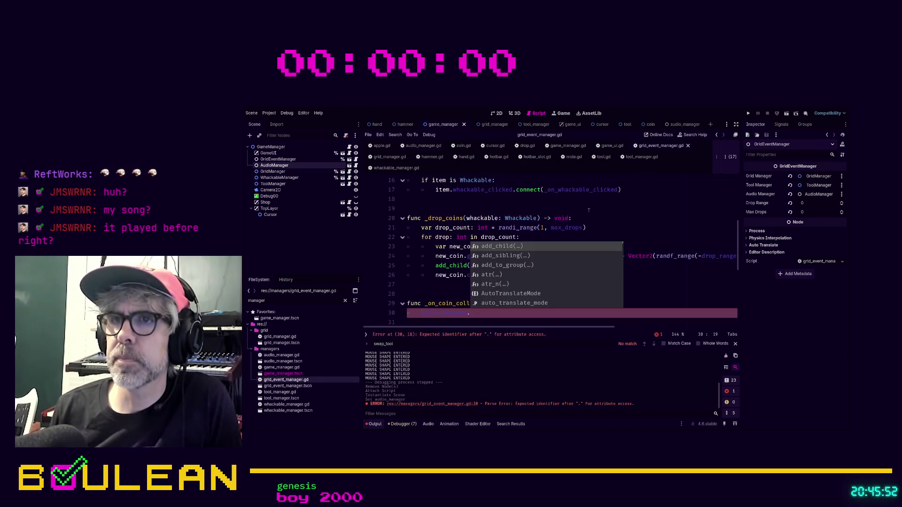
{"action": "type", "text": "play_"}
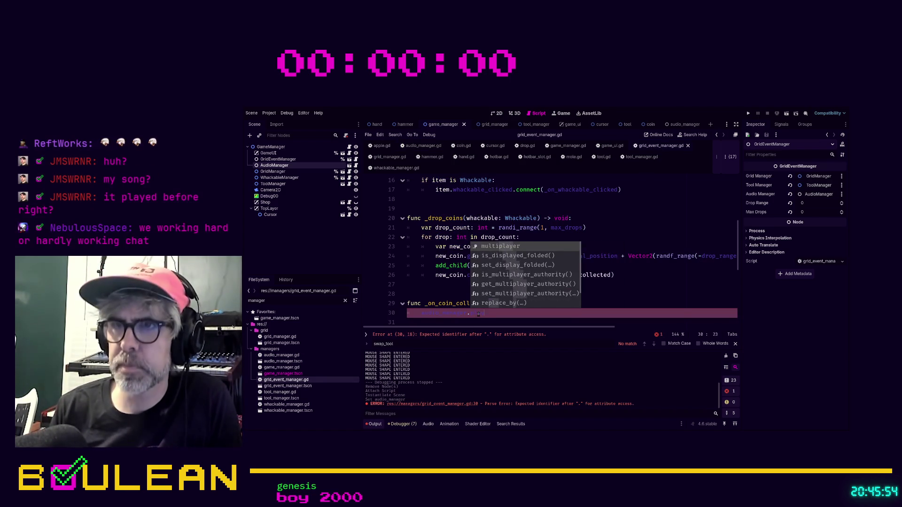
{"action": "key", "text": "Return"}
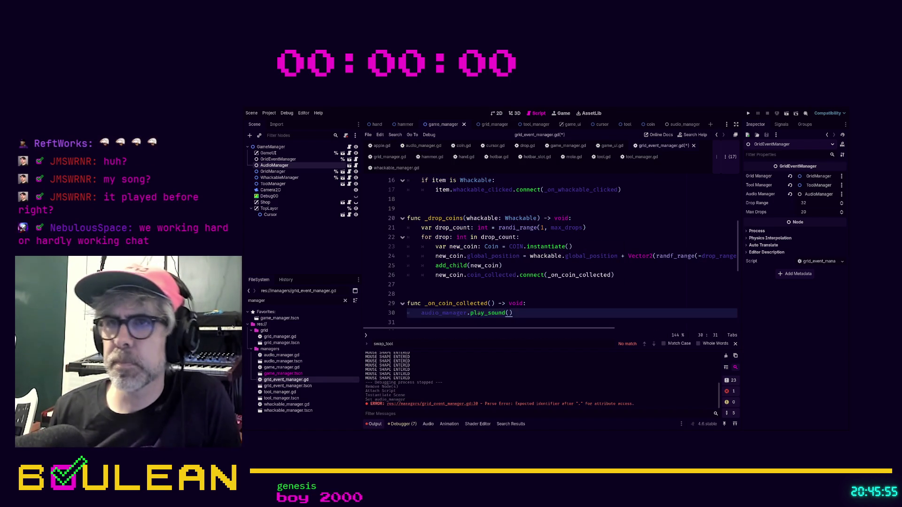
{"action": "key", "text": "ctrl+s"}
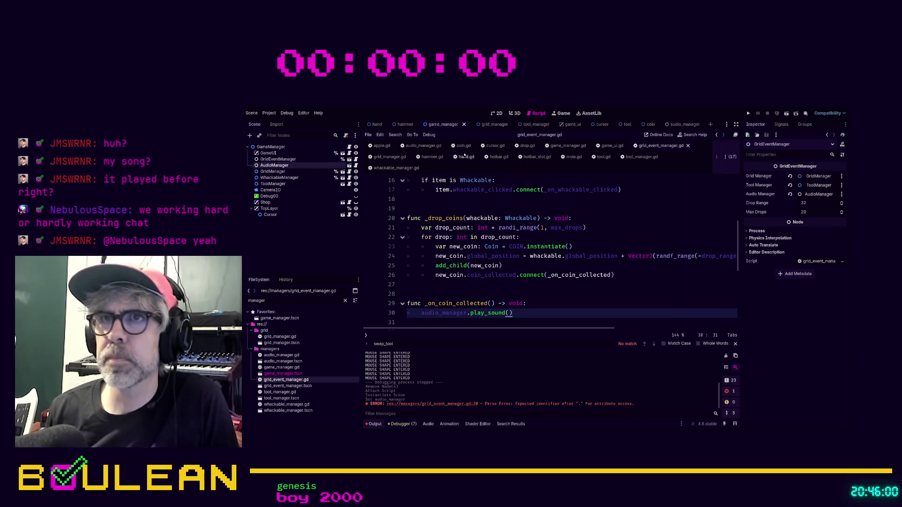
{"action": "left_click", "coordinate": [423, 146]}
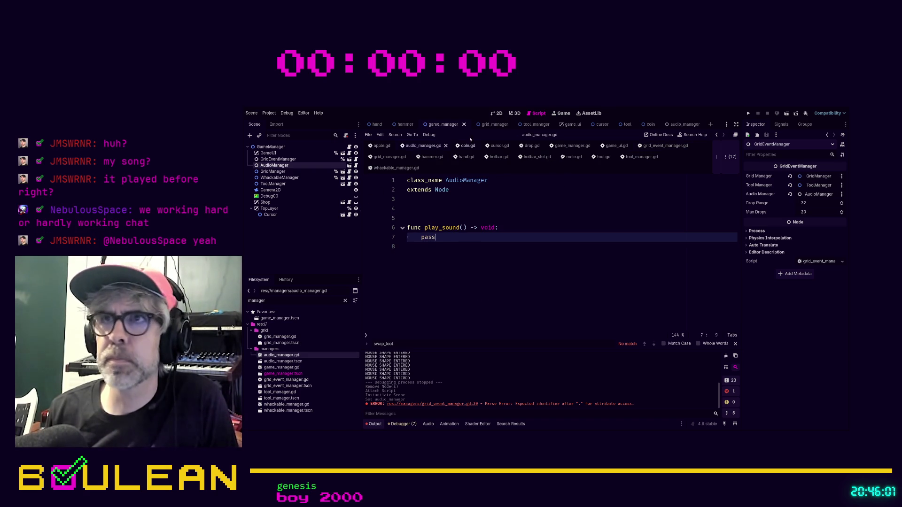
Step: Add an AudioStreamPlayer child node under AudioManager in the audio_manager scene
{"action": "mouse_move", "coordinate": [467, 145]}
{"action": "left_mouse_down"}
{"action": "mouse_move", "coordinate": [540, 125]}
{"action": "mouse_move", "coordinate": [661, 127]}
{"action": "mouse_move", "coordinate": [297, 147]}
{"action": "left_mouse_up"}
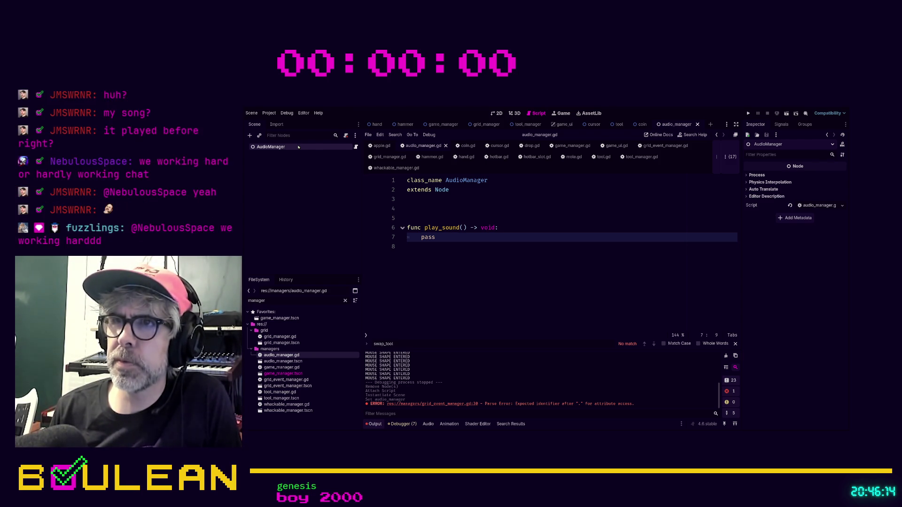
{"action": "key", "text": "ctrl+a"}
{"action": "key", "text": "Return"}
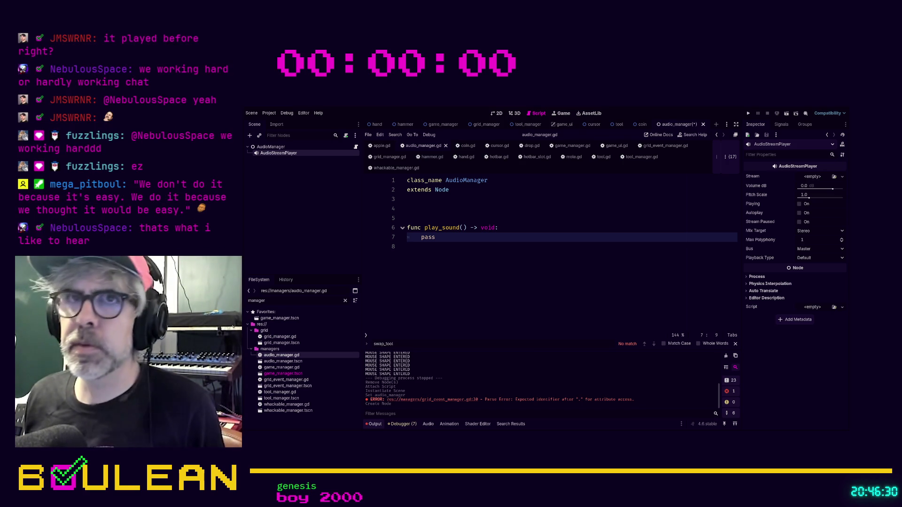
Step: Clear the 'sfx' FileSystem filter so all project files show
{"action": "double_click", "coordinate": [301, 301]}
{"action": "type", "text": "sfx"}
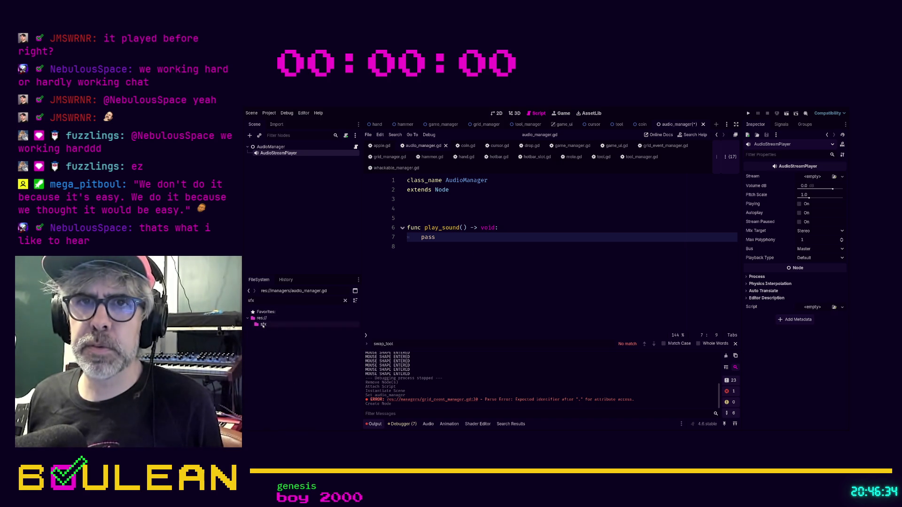
{"action": "left_click", "coordinate": [345, 301]}
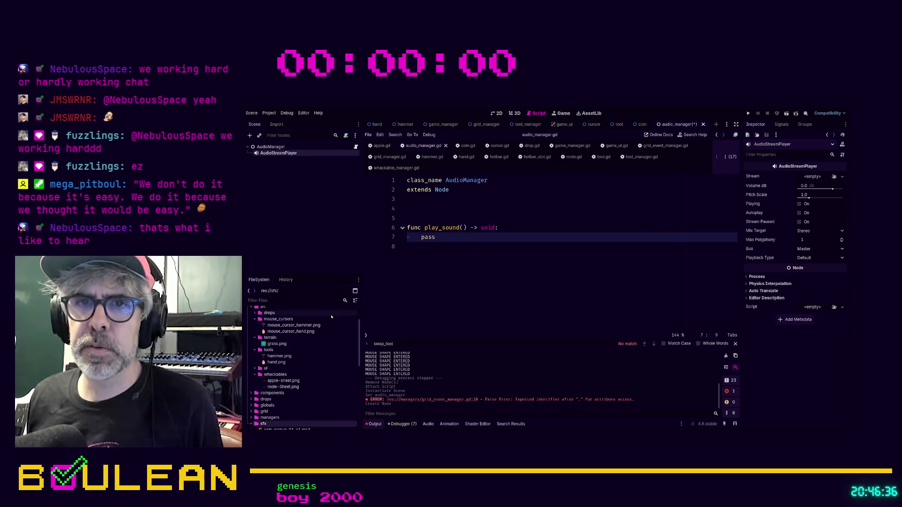
{"action": "scroll", "coordinate": [315, 353], "scroll_direction": "down", "scroll_amount": 5}
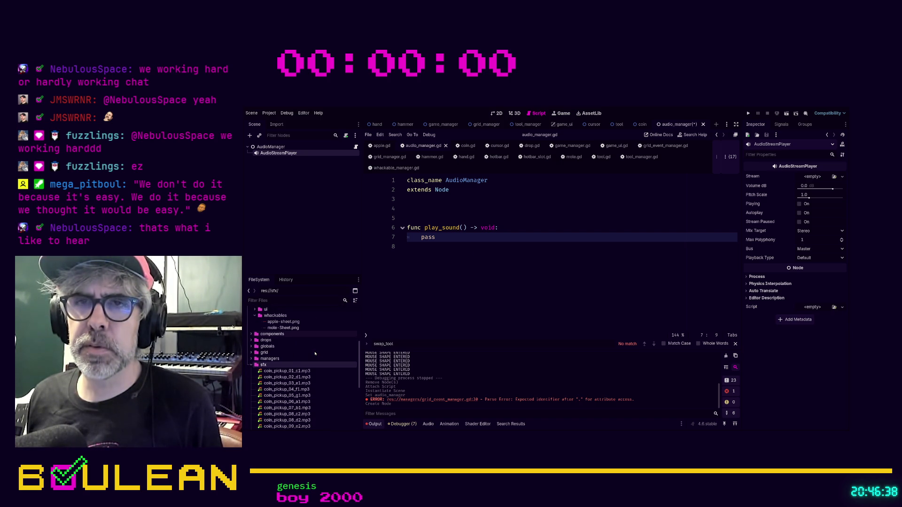
Step: Above play_sound, declare var coin_collected_sounds: Array [ with an empty bracket list
{"action": "left_click", "coordinate": [432, 210]}
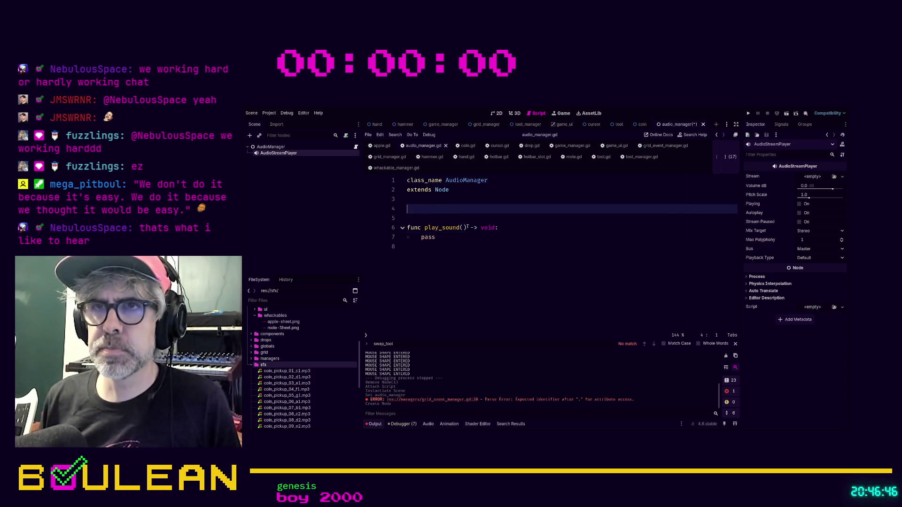
{"action": "key", "text": "Return"}
{"action": "key", "text": "Up"}
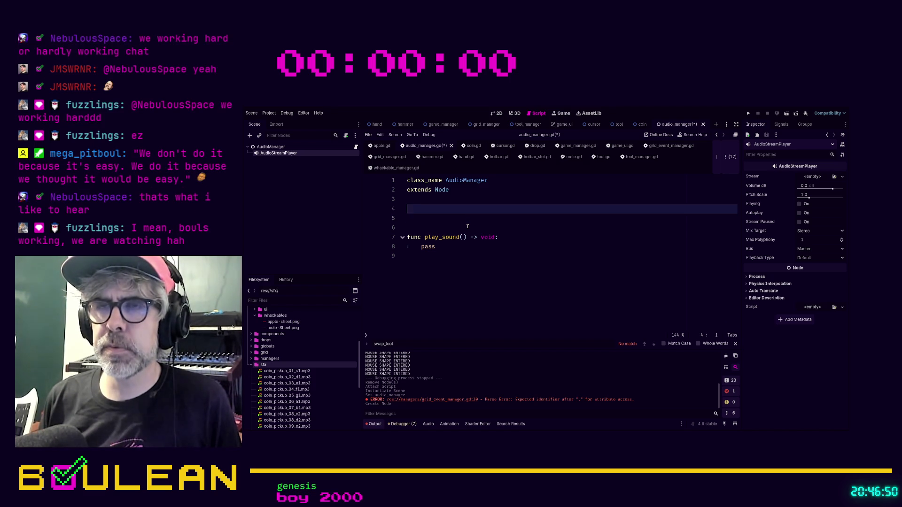
{"action": "type", "text": "var coin"}
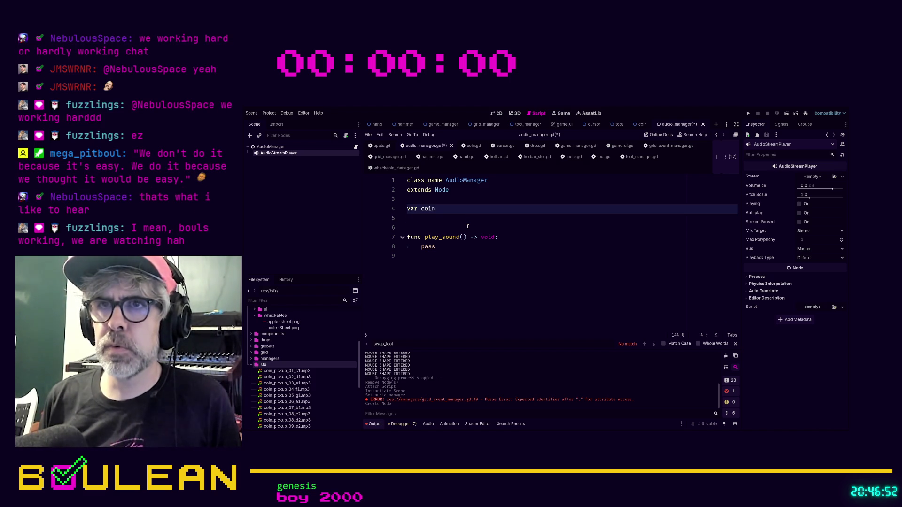
{"action": "type", "text": "_collected_sounds"}
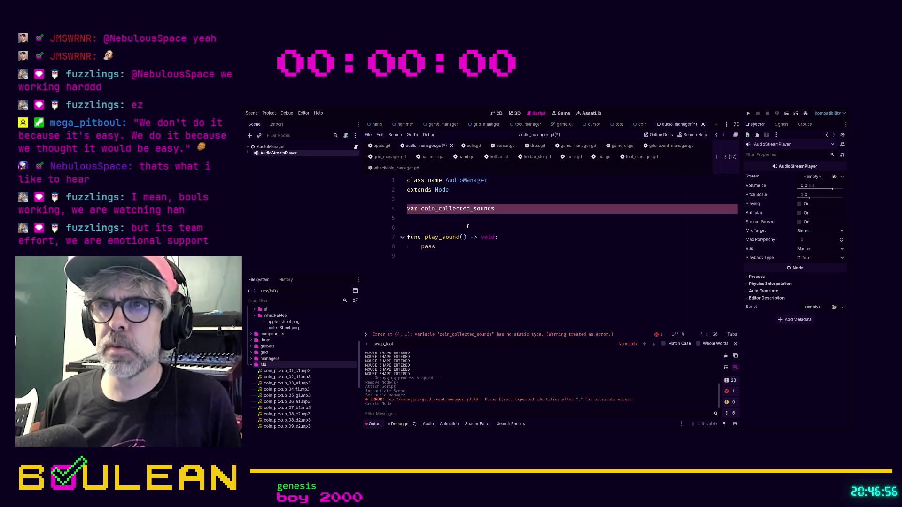
{"action": "type", "text": ": Array ["}
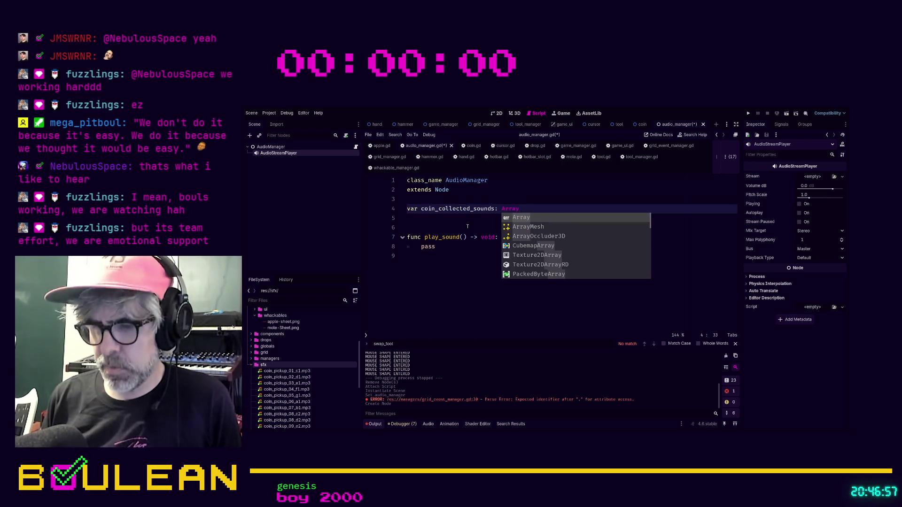
{"action": "key", "text": "Return"}
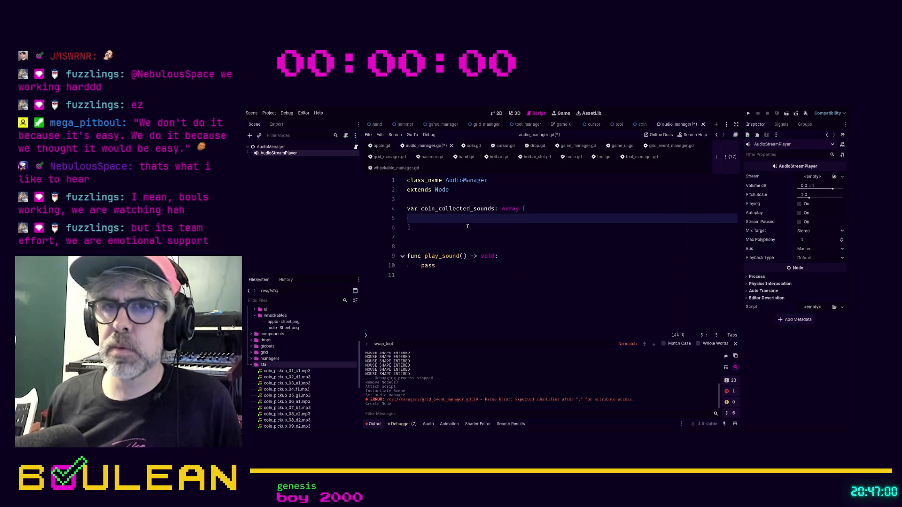
Step: Select coin_pickup_01–14, fix the Array bracket on line 4, and drop the files into the array as preload lines
{"action": "left_click", "coordinate": [287, 371]}
{"action": "scroll", "coordinate": [296, 376], "scroll_direction": "down", "scroll_amount": 3}
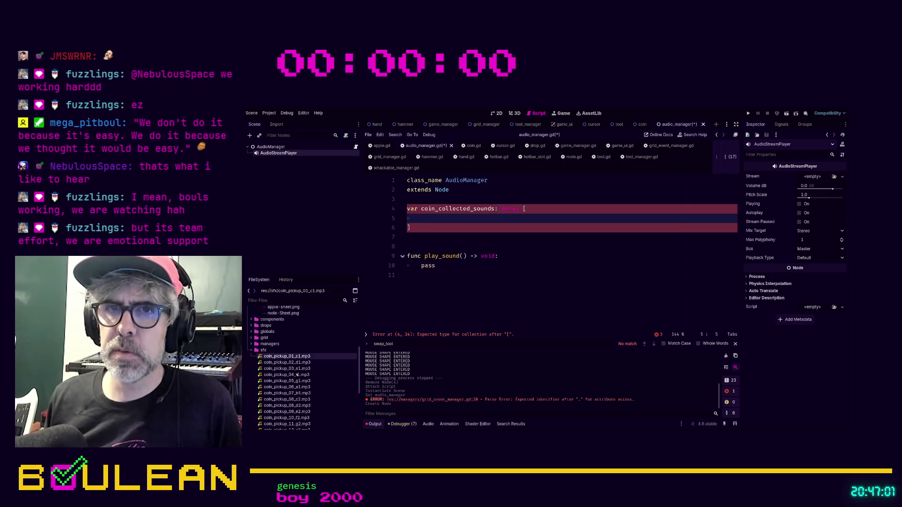
{"action": "left_click", "coordinate": [287, 413], "text": "shift"}
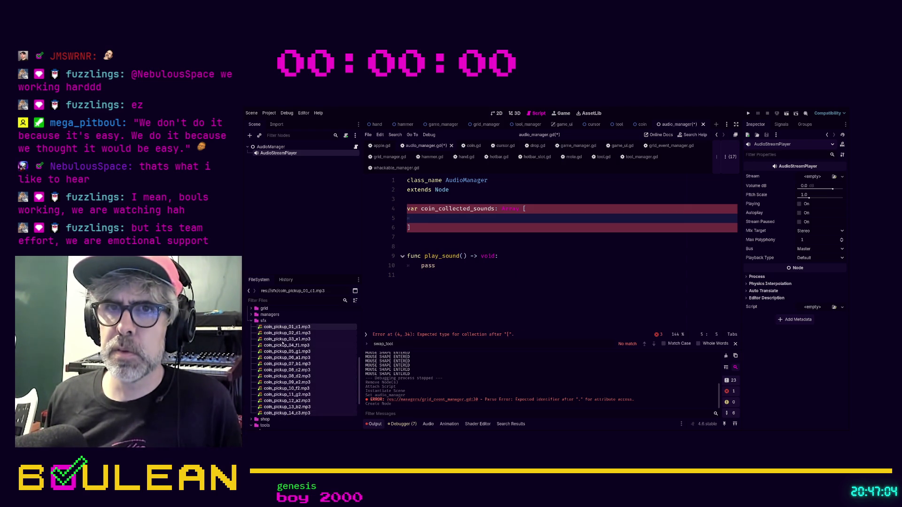
{"action": "left_click", "coordinate": [519, 213]}
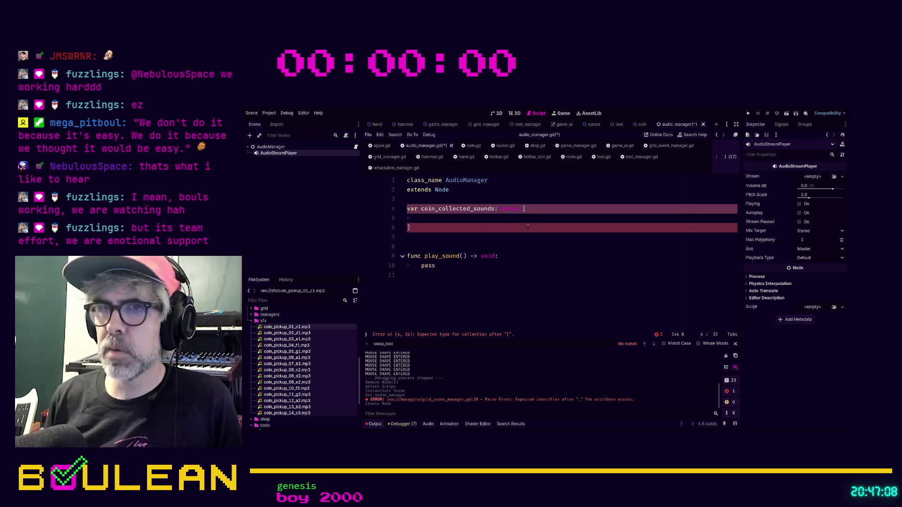
{"action": "type", "text": "="}
{"action": "key", "text": "BackSpace"}
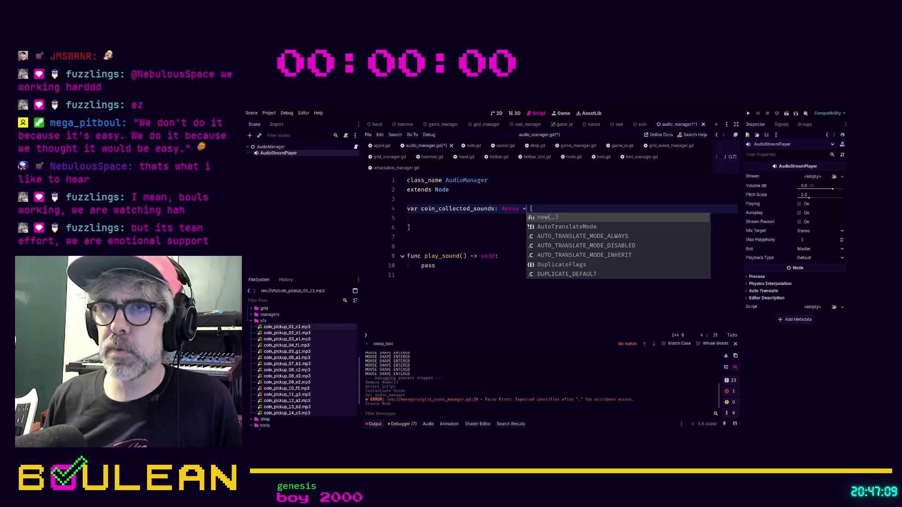
{"action": "mouse_move", "coordinate": [288, 327]}
{"action": "left_mouse_down"}
{"action": "mouse_move", "coordinate": [413, 248]}
{"action": "mouse_move", "coordinate": [421, 219]}
{"action": "left_mouse_up"}
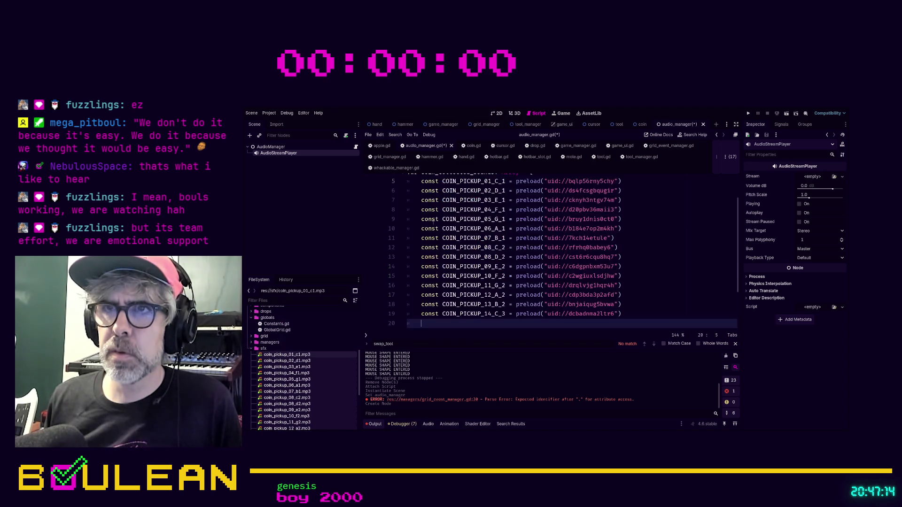
{"action": "scroll", "coordinate": [619, 234], "scroll_direction": "up", "scroll_amount": 2}
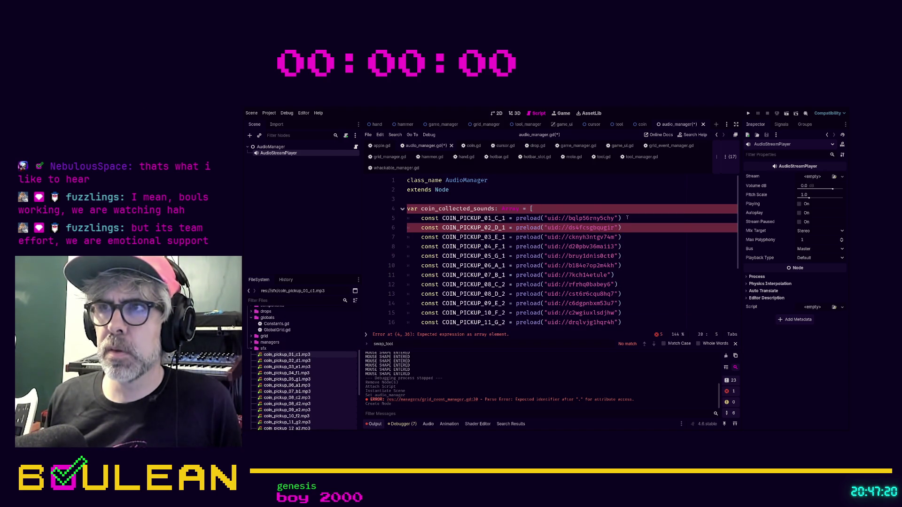
Step: Add a comma after the first preload line and strip the const declarations from lines 5 and 6
{"action": "left_click", "coordinate": [626, 219]}
{"action": "type", "text": ","}
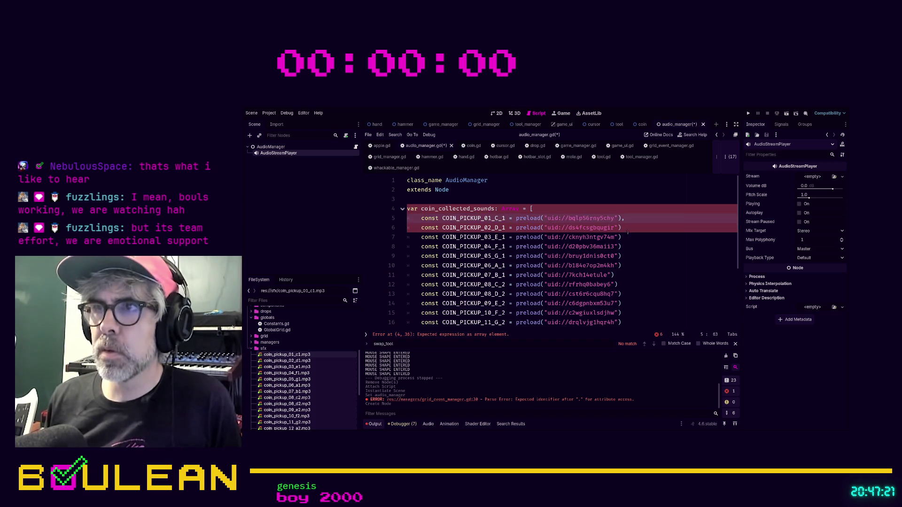
{"action": "left_click", "coordinate": [628, 229]}
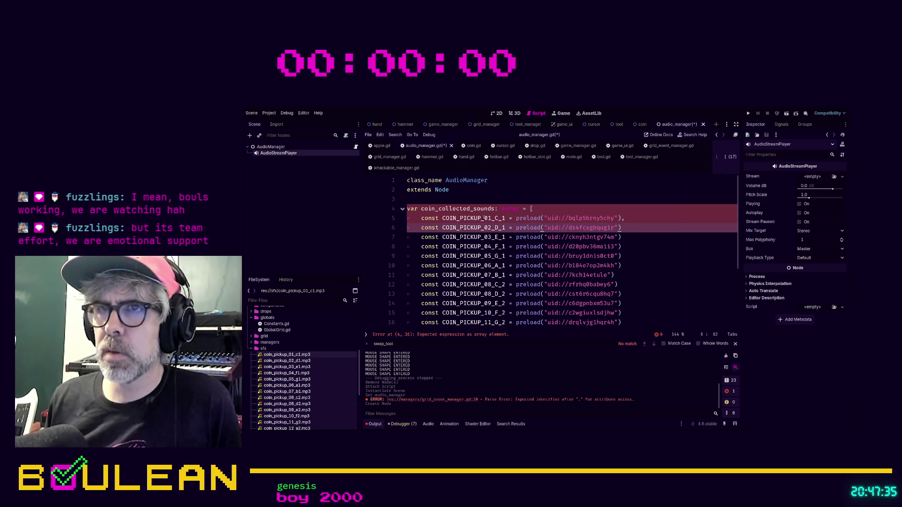
{"action": "left_click", "coordinate": [442, 218]}
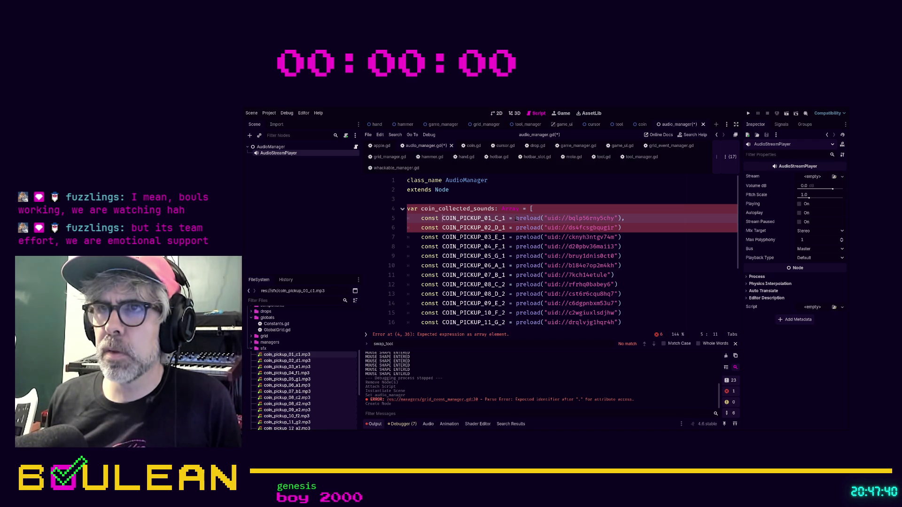
{"action": "left_click_drag", "start_coordinate": [516, 218], "coordinate": [422, 219]}
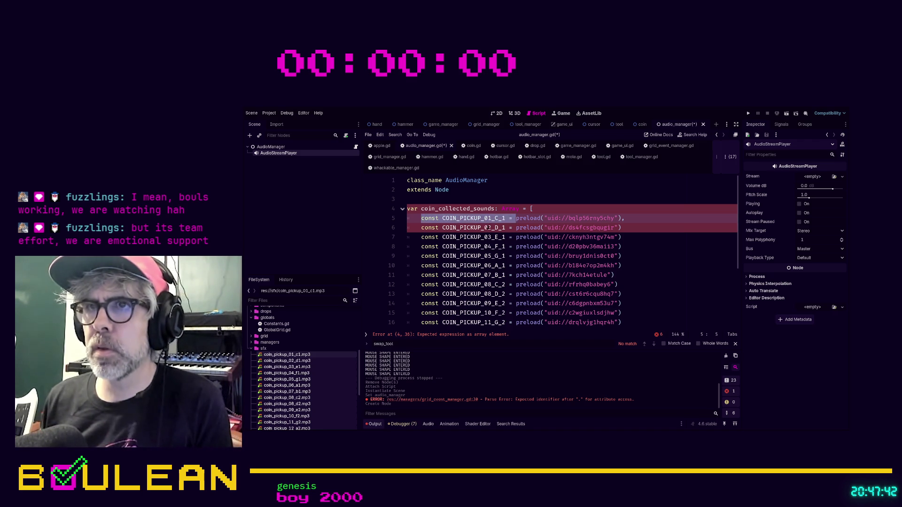
{"action": "key", "text": "BackSpace"}
{"action": "left_click_drag", "start_coordinate": [516, 227], "coordinate": [421, 228]}
{"action": "key", "text": "BackSpace"}
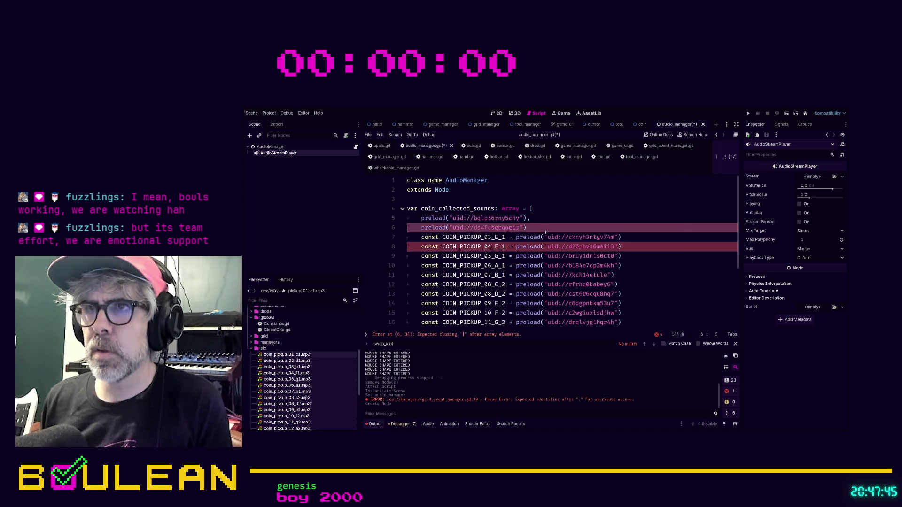
Step: Use multi-caret editing to delete the const COIN_PICKUP prefixes from lines 7–20
{"action": "left_click", "coordinate": [517, 238]}
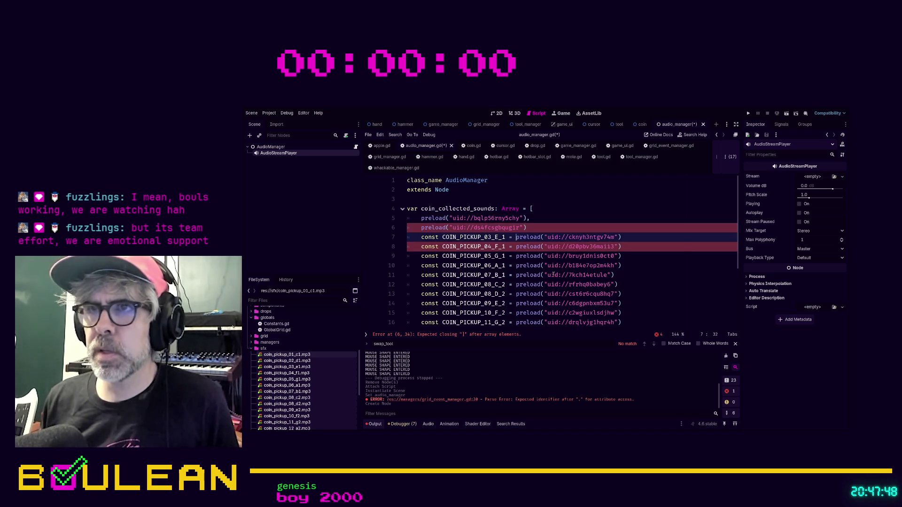
{"action": "key", "text": "ctrl+shift+d"}
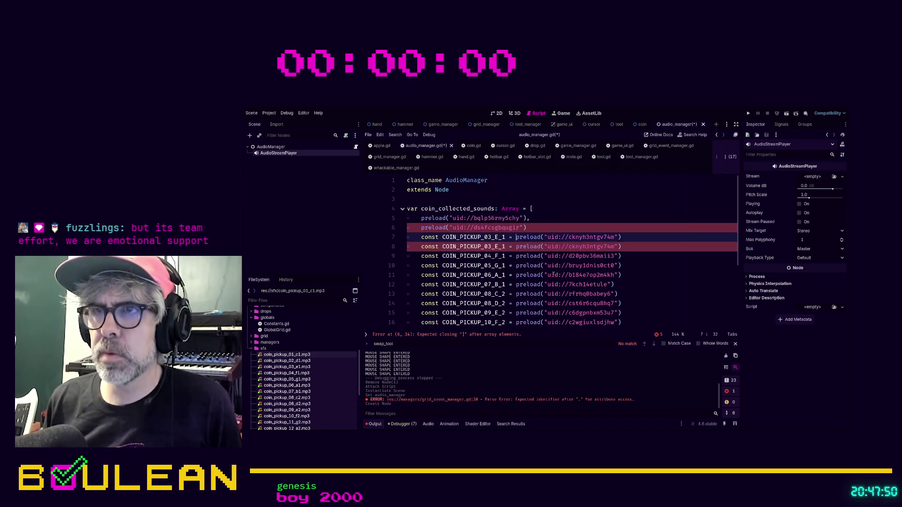
{"action": "key", "text": "shift+alt+Down"}
{"action": "key", "text": "shift+alt+Down"}
{"action": "key", "text": "shift+alt+Down"}
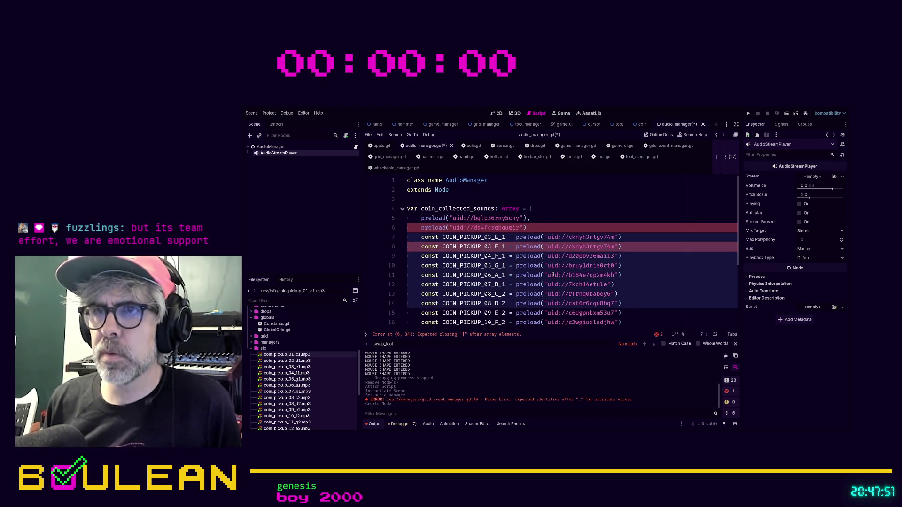
{"action": "scroll", "coordinate": [586, 243], "scroll_direction": "down", "scroll_amount": 3}
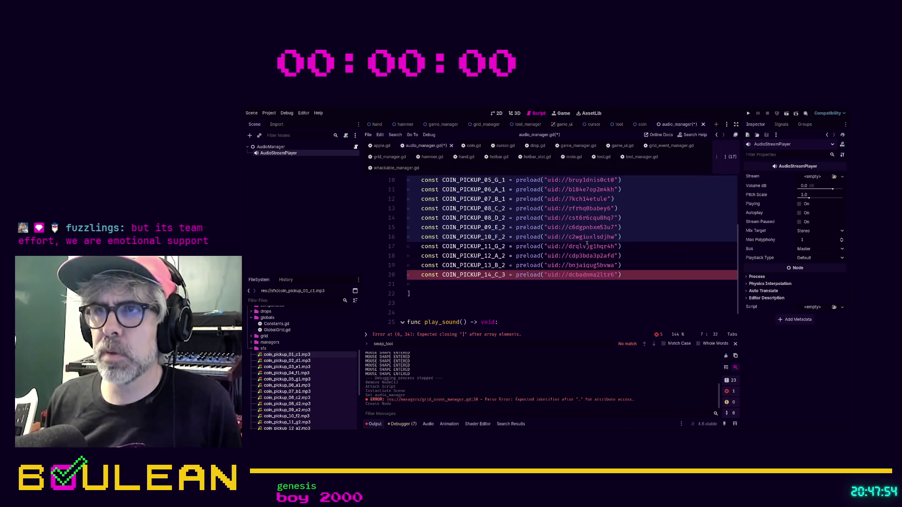
{"action": "key", "text": "shift+alt+Down"}
{"action": "key", "text": "shift+alt+Down"}
{"action": "key", "text": "shift+alt+Down"}
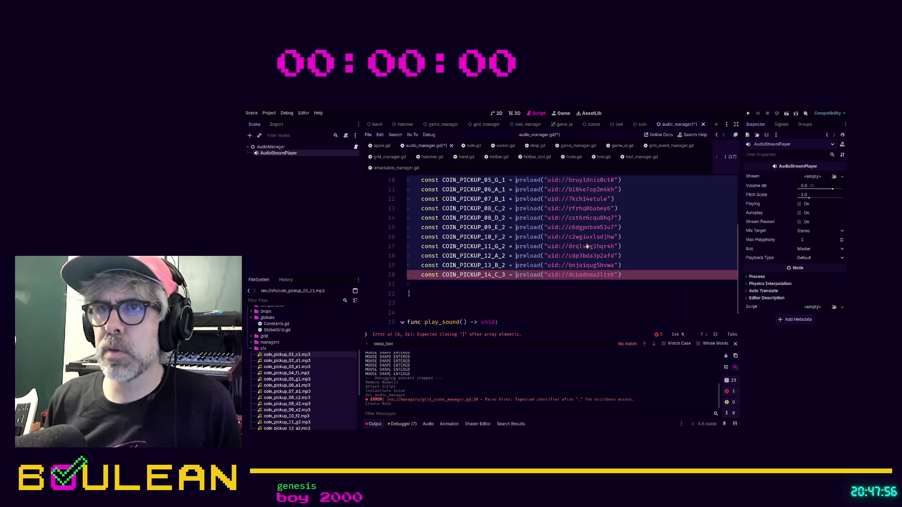
{"action": "key", "text": "shift+Home"}
{"action": "key", "text": "BackSpace"}
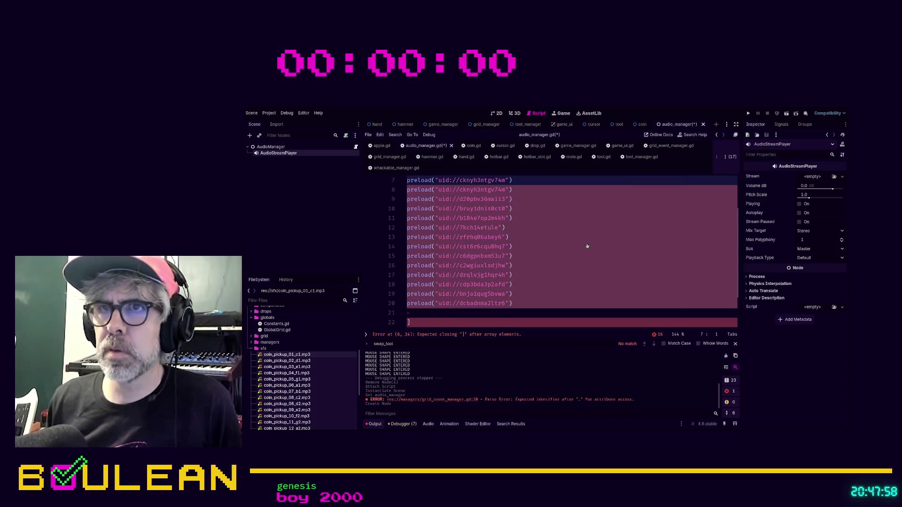
{"action": "scroll", "coordinate": [563, 227], "scroll_direction": "up", "scroll_amount": 1}
{"action": "scroll", "coordinate": [563, 227], "scroll_direction": "up", "scroll_amount": 1}
Step: Append a comma to the end of every preload entry from line 6 through line 20
{"action": "left_click", "coordinate": [525, 228]}
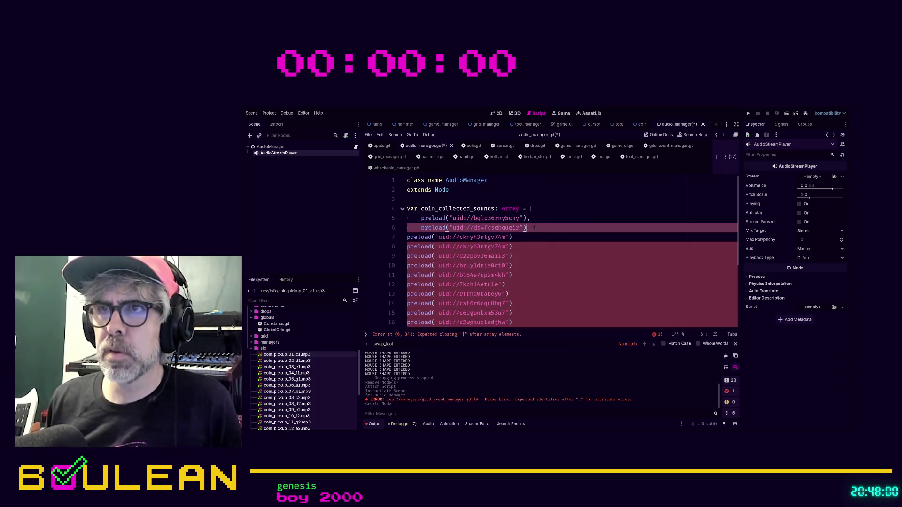
{"action": "type", "text": ","}
{"action": "key", "text": "Down"}
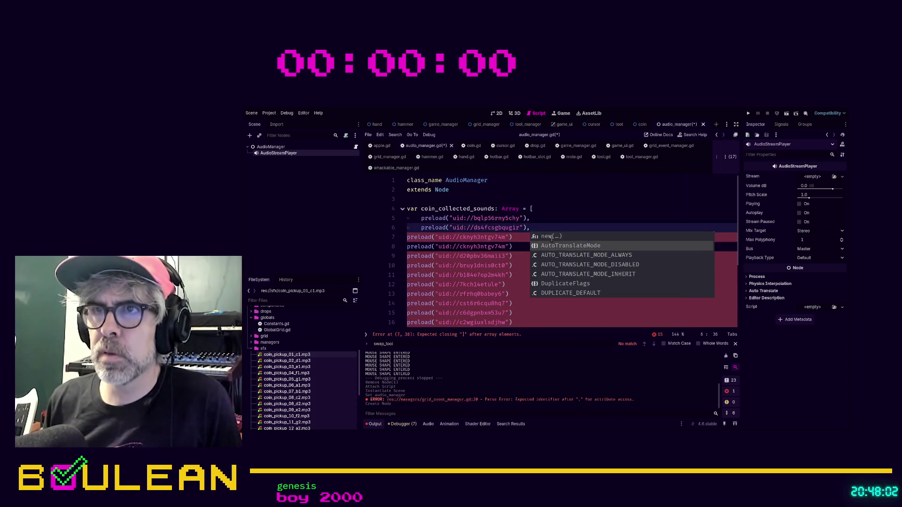
{"action": "left_click", "coordinate": [552, 239]}
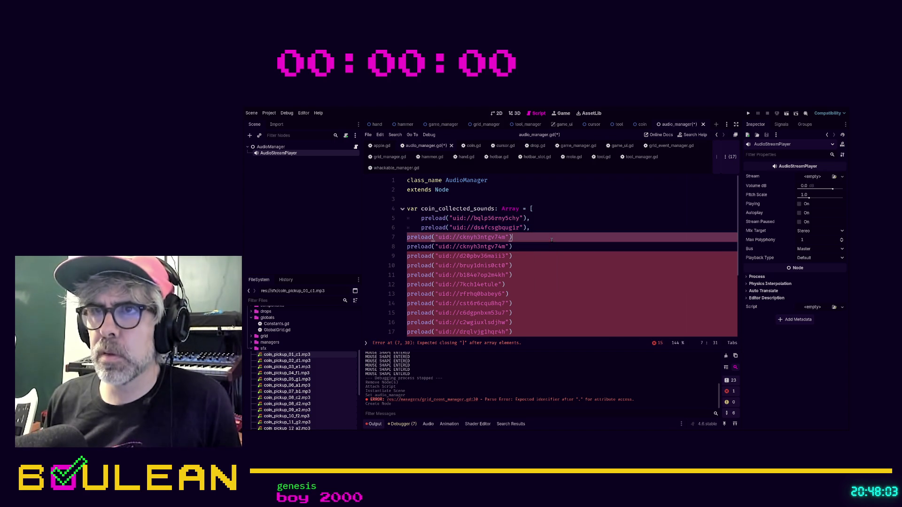
{"action": "type", "text": ","}
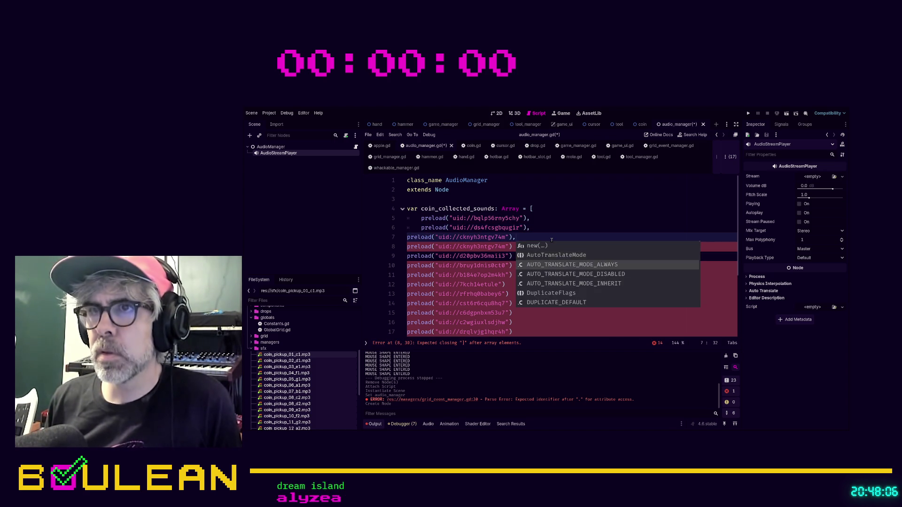
{"action": "left_click", "coordinate": [552, 239]}
{"action": "key", "text": "Down"}
{"action": "type", "text": ","}
{"action": "key", "text": "Down"}
{"action": "type", "text": ","}
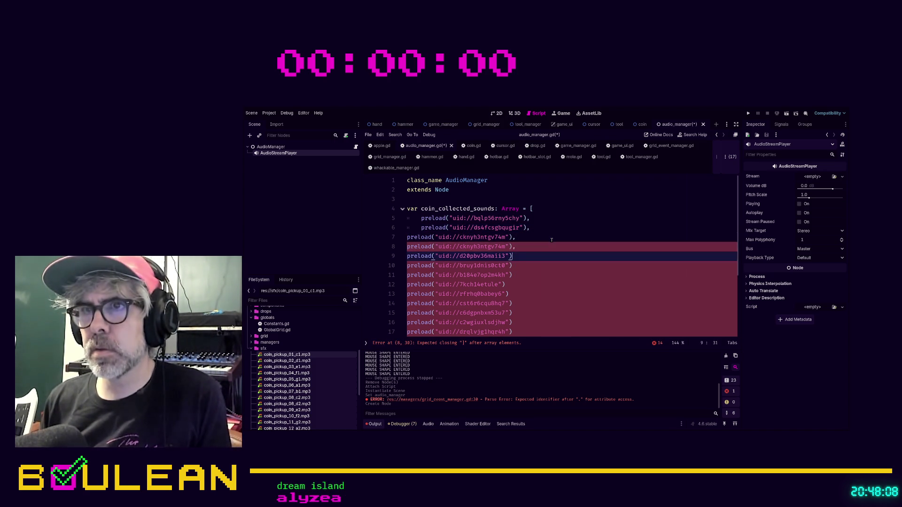
{"action": "key", "text": "Down"}
{"action": "type", "text": ","}
{"action": "key", "text": "Down"}
{"action": "type", "text": ","}
{"action": "key", "text": "Down"}
{"action": "type", "text": ","}
{"action": "key", "text": "Down"}
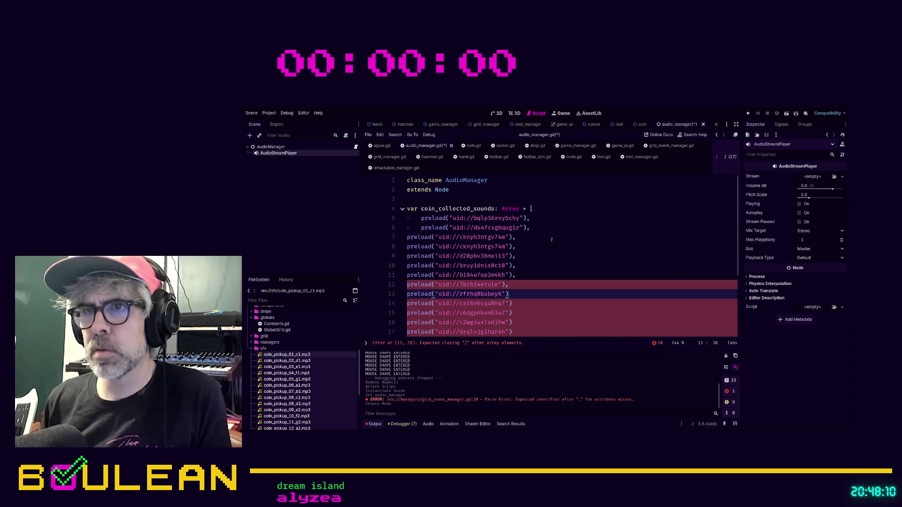
{"action": "type", "text": ","}
{"action": "key", "text": "Down"}
{"action": "type", "text": ","}
{"action": "key", "text": "Down"}
{"action": "type", "text": ","}
{"action": "key", "text": "Down"}
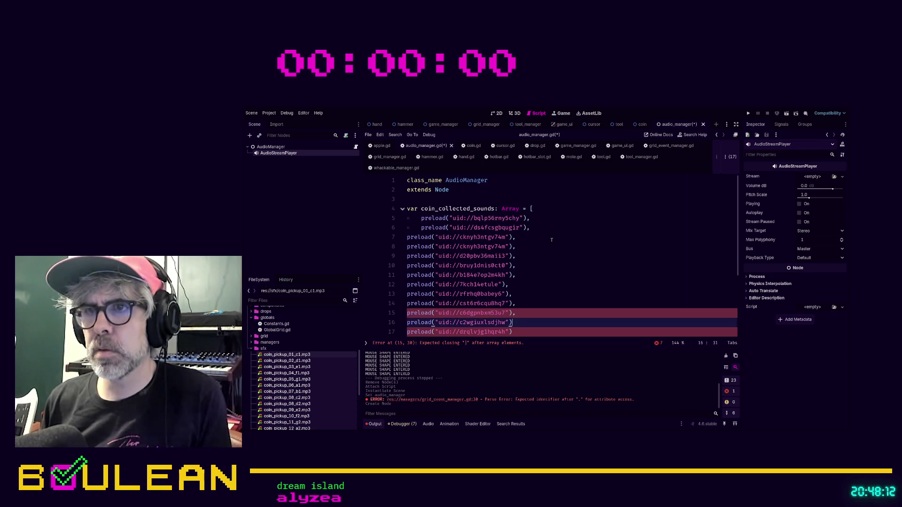
{"action": "type", "text": ","}
{"action": "key", "text": "Down"}
{"action": "type", "text": ","}
{"action": "key", "text": "Down"}
{"action": "key", "text": "Escape"}
{"action": "key", "text": "Down"}
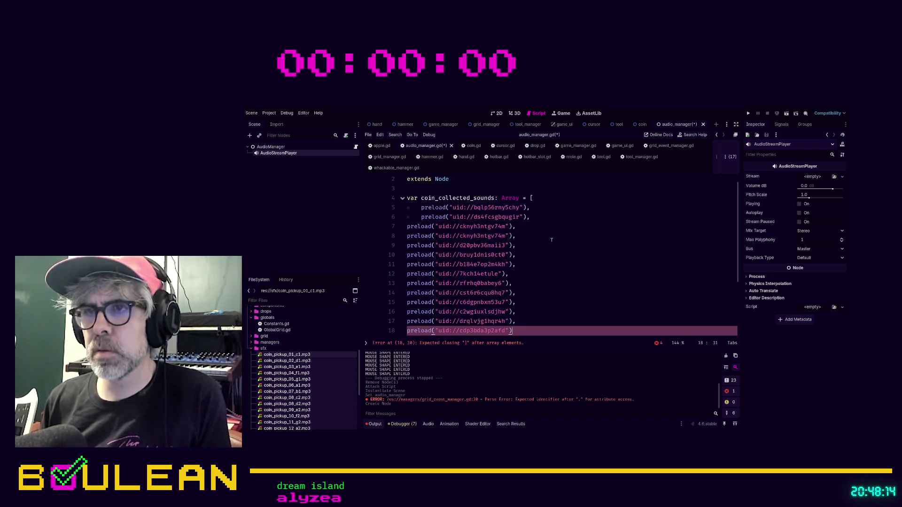
{"action": "type", "text": ","}
{"action": "key", "text": "Down"}
{"action": "type", "text": ","}
{"action": "key", "text": "Down"}
{"action": "type", "text": ","}
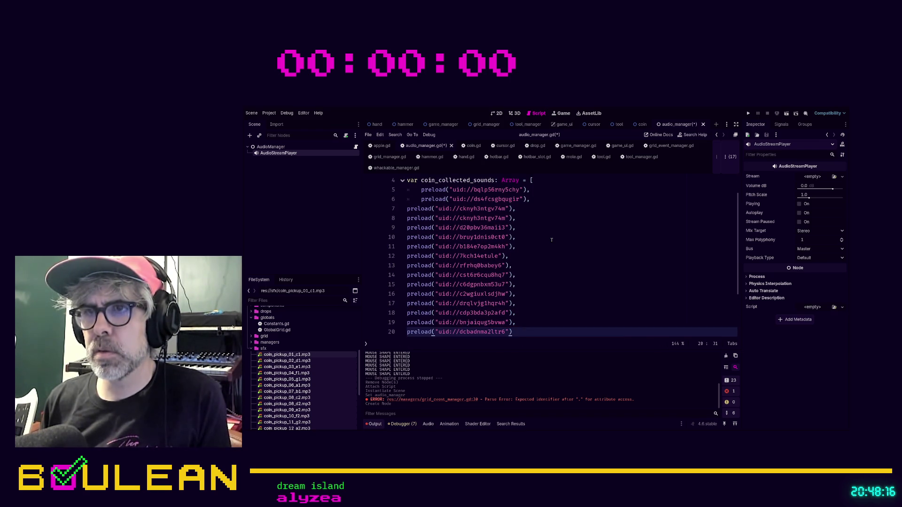
{"action": "key", "text": "Down"}
Step: Indent lines 7–20 to match the first entries and delete the empty line before the closing bracket
{"action": "key", "text": "Up"}
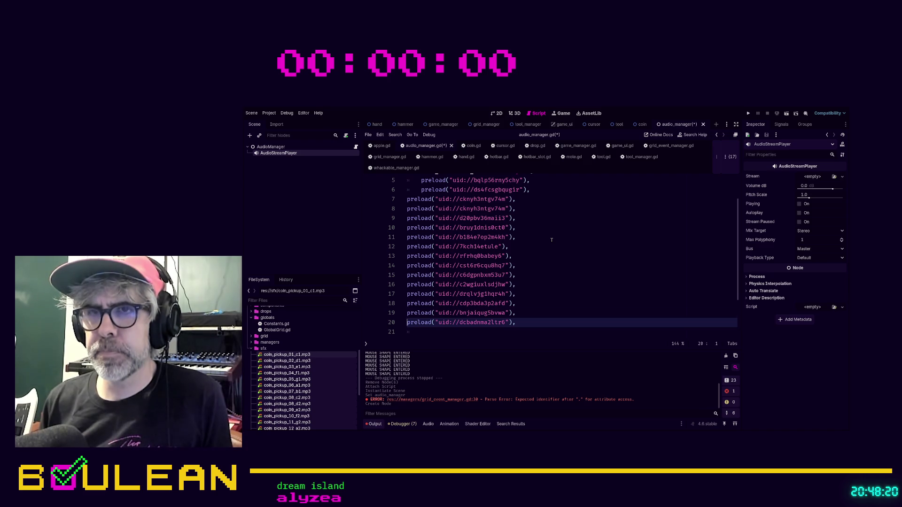
{"action": "key", "text": "shift+Up"}
{"action": "key", "text": "shift+Up"}
{"action": "key", "text": "shift+Up"}
{"action": "key", "text": "shift+Up"}
{"action": "key", "text": "shift+Up"}
{"action": "key", "text": "shift+Up"}
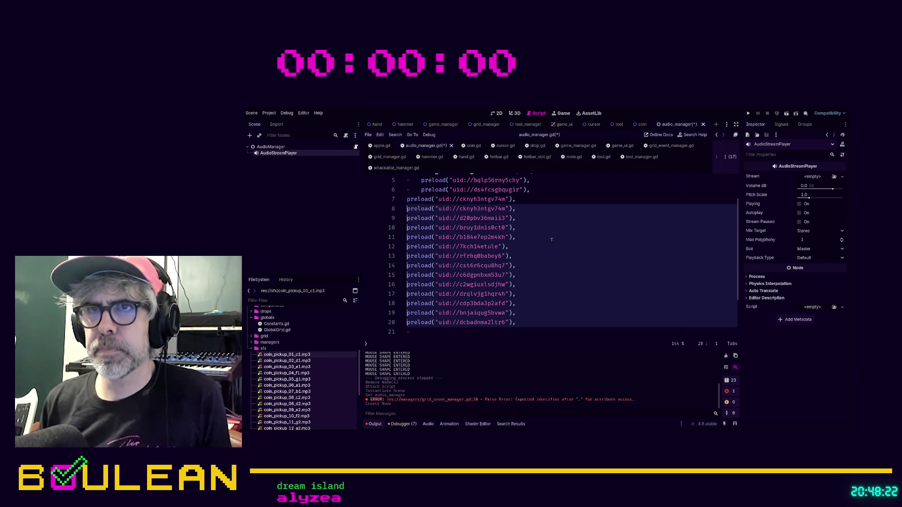
{"action": "key", "text": "Tab"}
{"action": "left_click", "coordinate": [551, 240]}
{"action": "scroll", "coordinate": [551, 240], "scroll_direction": "down", "scroll_amount": 2}
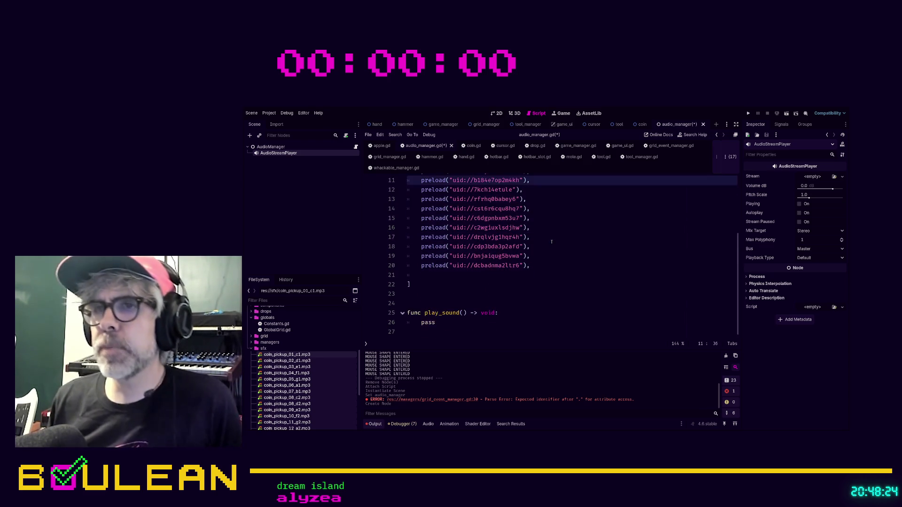
{"action": "left_click", "coordinate": [517, 276]}
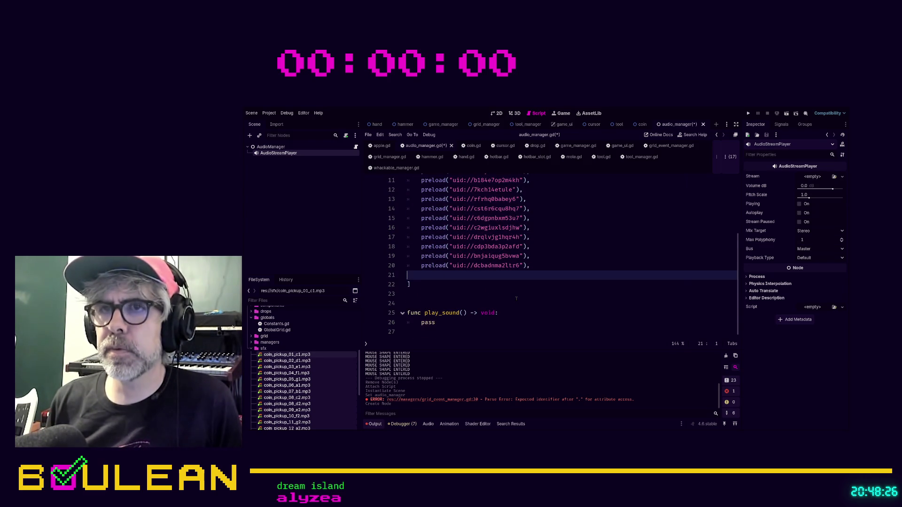
{"action": "key", "text": "BackSpace"}
{"action": "key", "text": "BackSpace"}
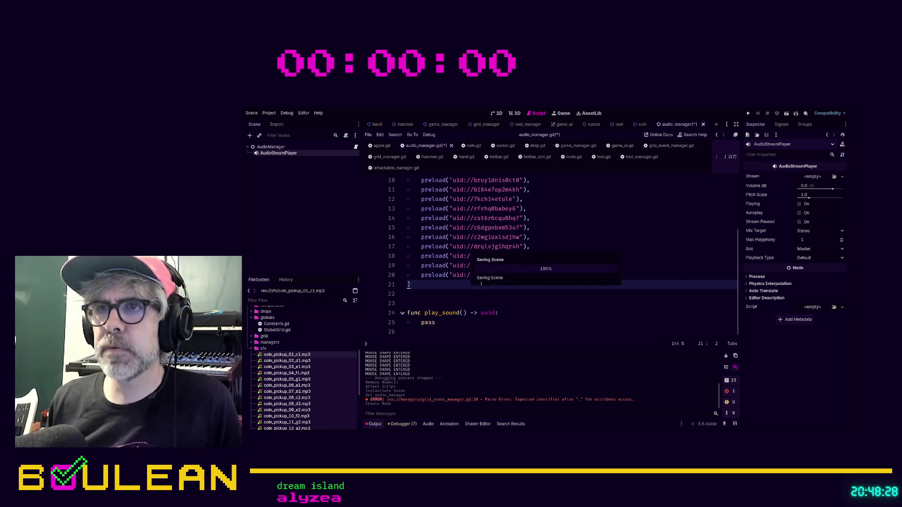
Step: Save audio_manager.gd and type the coin_collected_sounds declaration as Array[AudioStream]
{"action": "key", "text": "ctrl+s"}
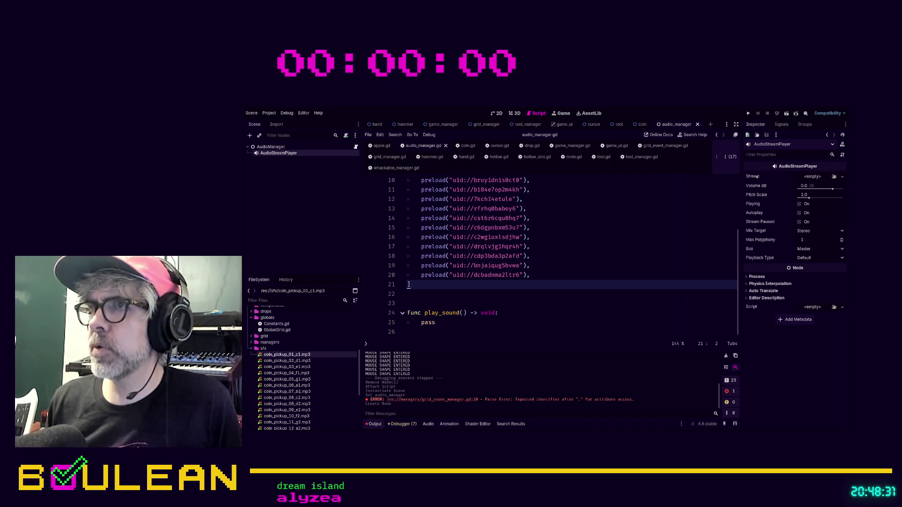
{"action": "scroll", "coordinate": [598, 256], "scroll_direction": "up", "scroll_amount": 3}
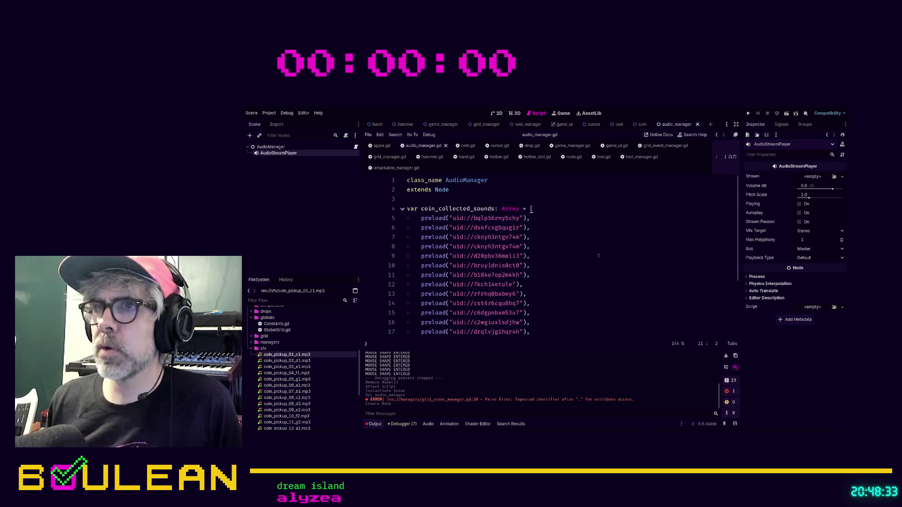
{"action": "left_click", "coordinate": [519, 208]}
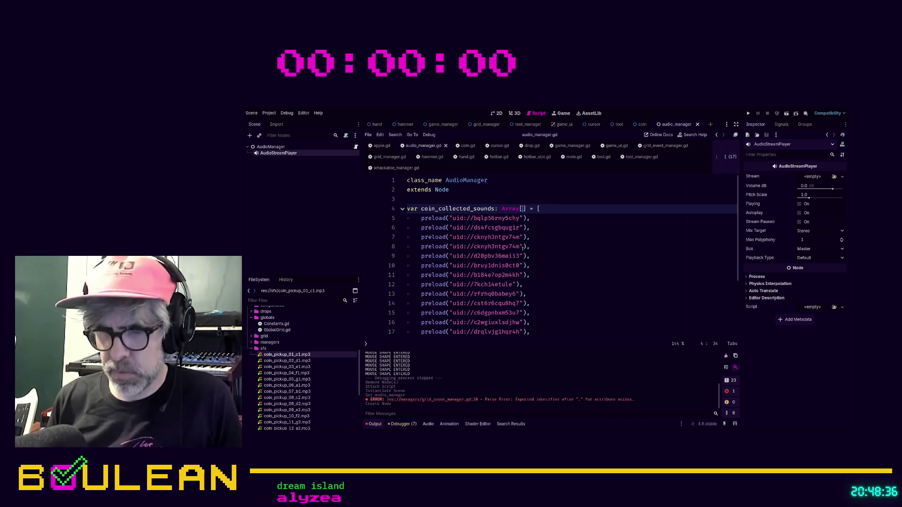
{"action": "type", "text": "[AudioStream"}
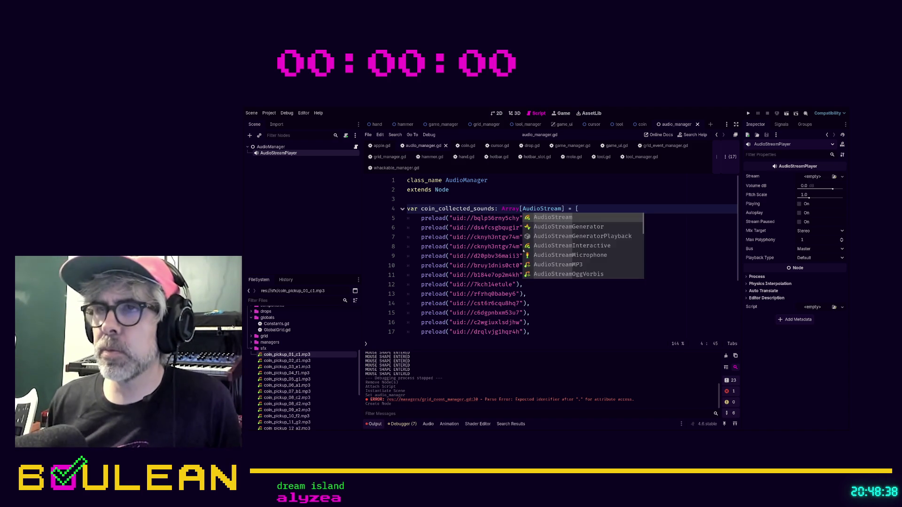
{"action": "left_click", "coordinate": [541, 312]}
{"action": "scroll", "coordinate": [541, 311], "scroll_direction": "down", "scroll_amount": 2}
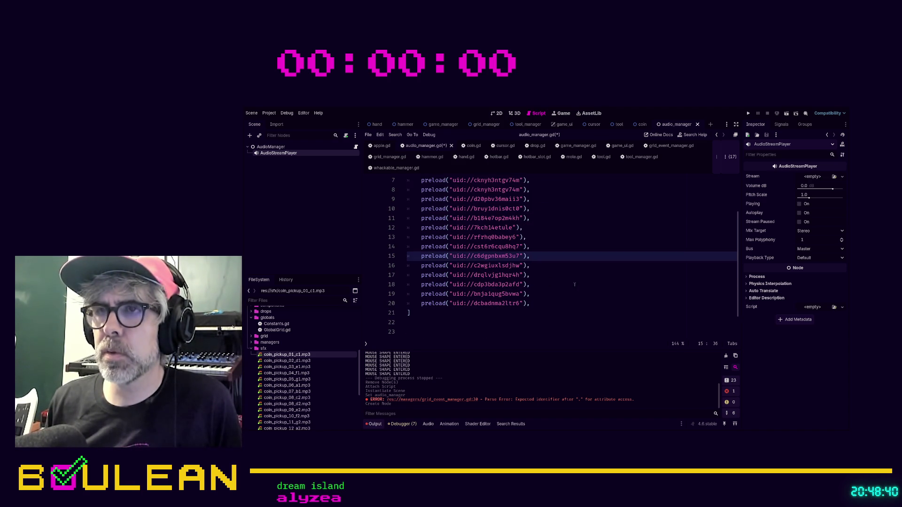
{"action": "scroll", "coordinate": [530, 304], "scroll_direction": "up", "scroll_amount": 2}
Step: Briefly change the element type to int, restore AudioStream, and select pass in play_sound
{"action": "double_click", "coordinate": [531, 209]}
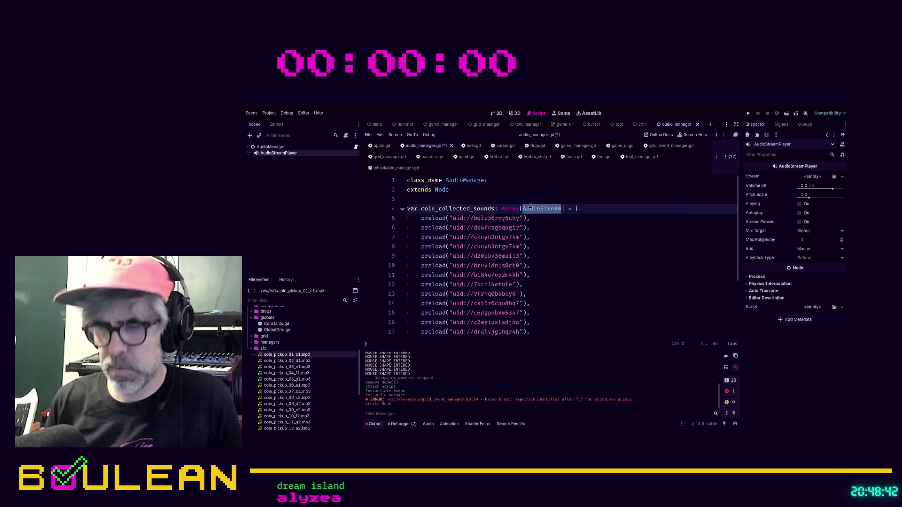
{"action": "type", "text": "int"}
{"action": "left_click", "coordinate": [579, 303]}
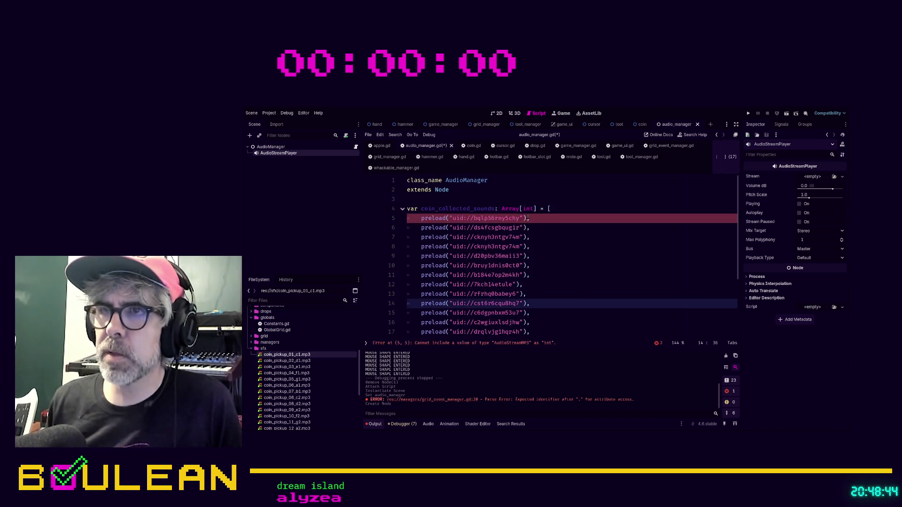
{"action": "double_click", "coordinate": [528, 209]}
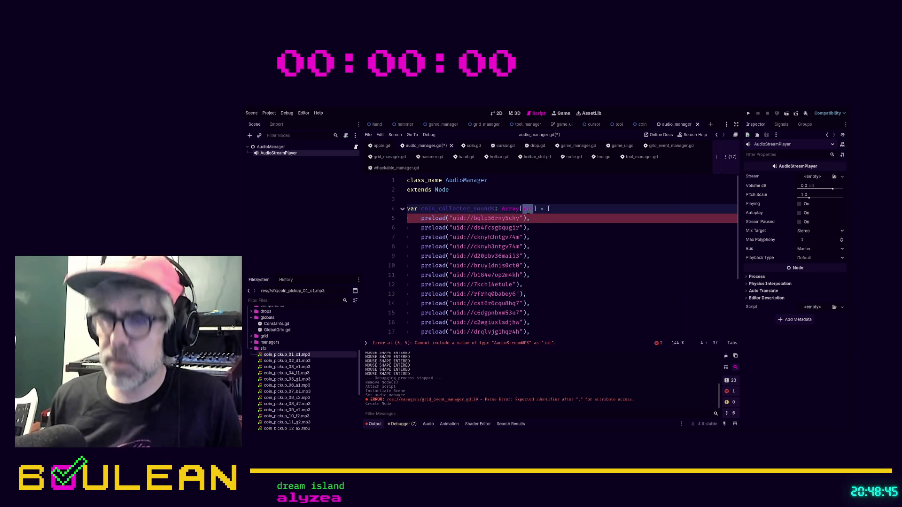
{"action": "type", "text": "AudioStream"}
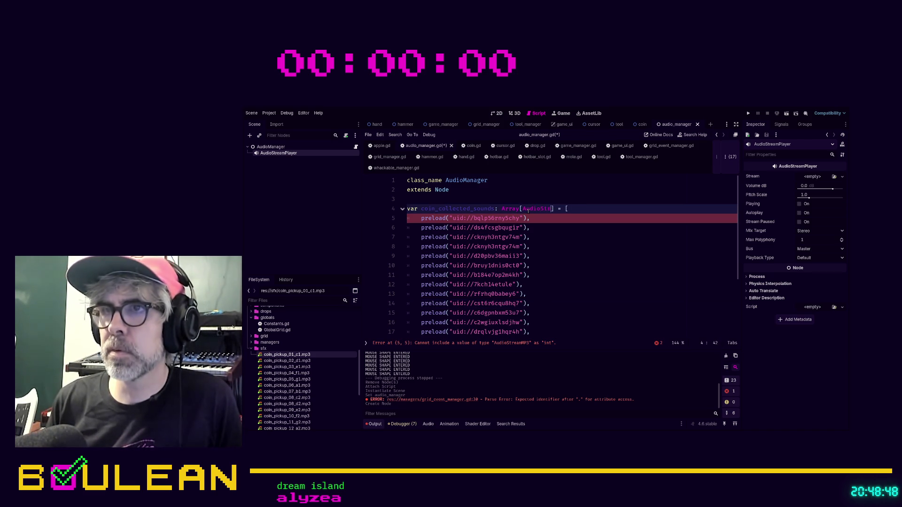
{"action": "left_click", "coordinate": [588, 323]}
{"action": "scroll", "coordinate": [565, 296], "scroll_direction": "down", "scroll_amount": 3}
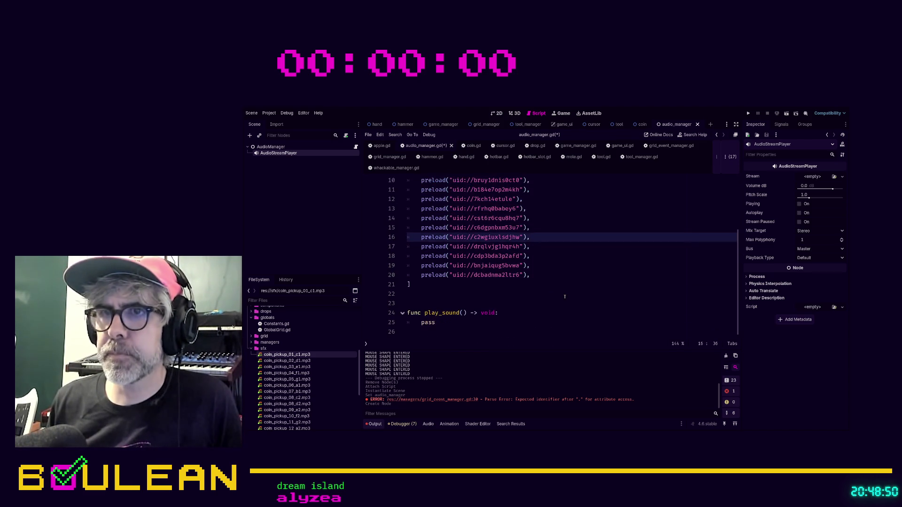
{"action": "double_click", "coordinate": [428, 323]}
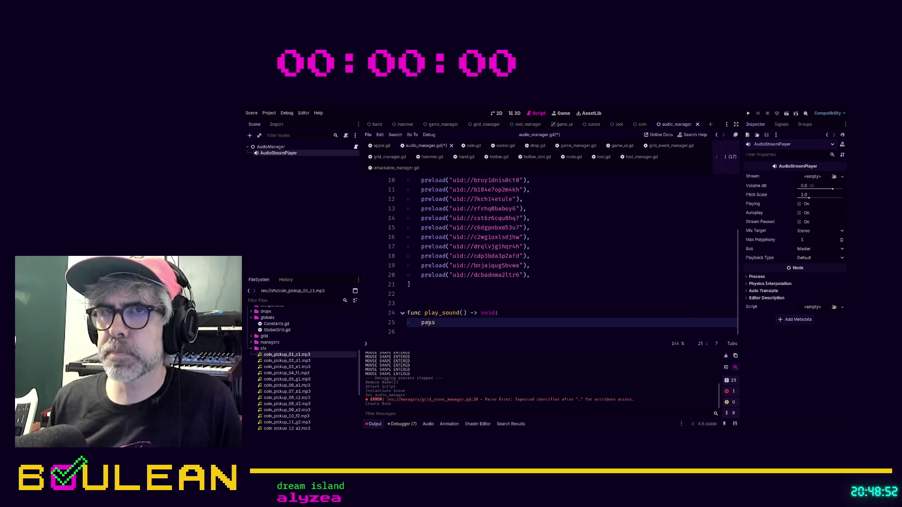
{"action": "scroll", "coordinate": [472, 277], "scroll_direction": "up", "scroll_amount": 3}
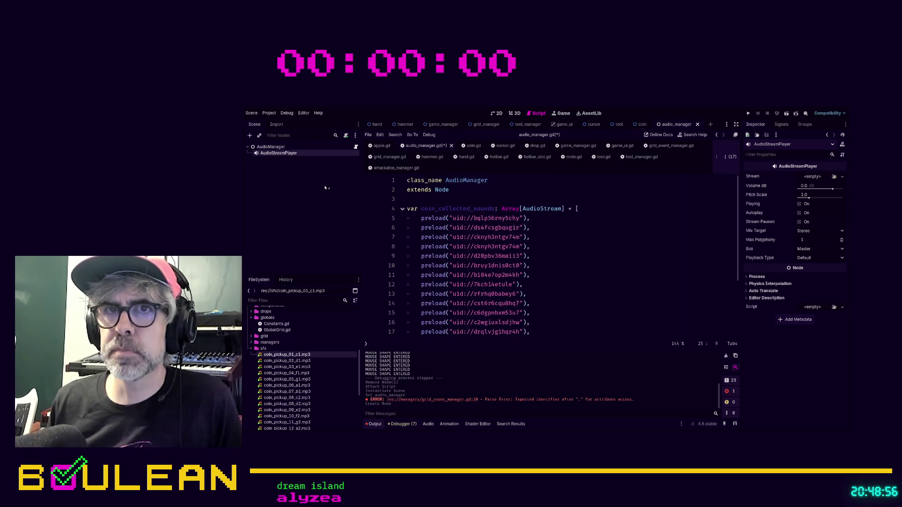
{"action": "left_click", "coordinate": [309, 283]}
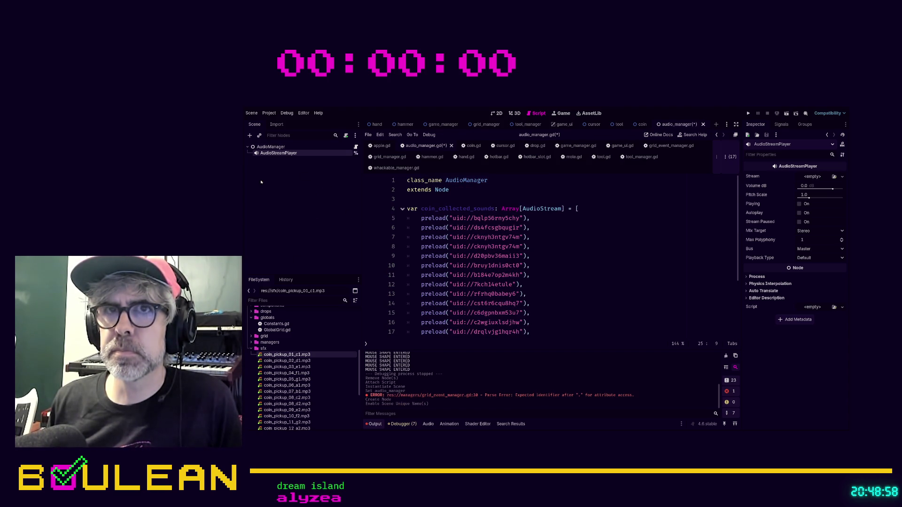
{"action": "left_click_drag", "start_coordinate": [271, 158], "coordinate": [408, 199]}
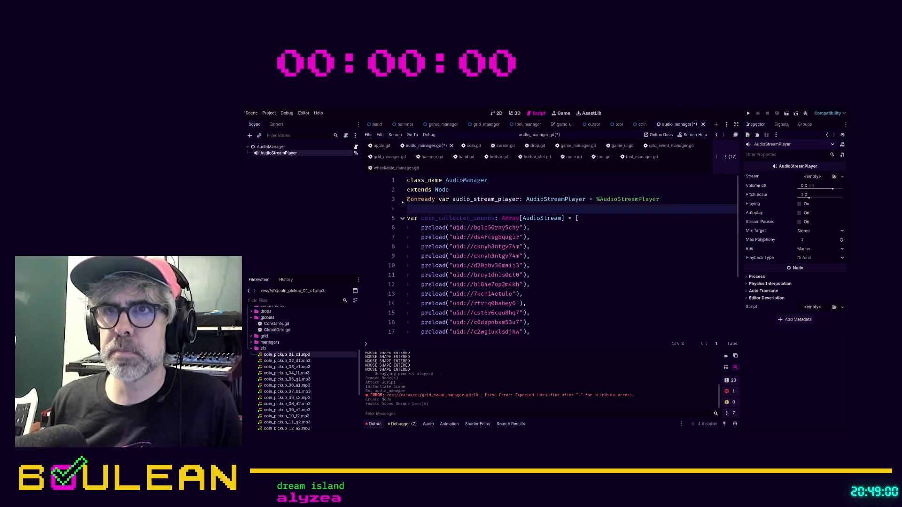
{"action": "left_click", "coordinate": [501, 191]}
{"action": "key", "text": "Return"}
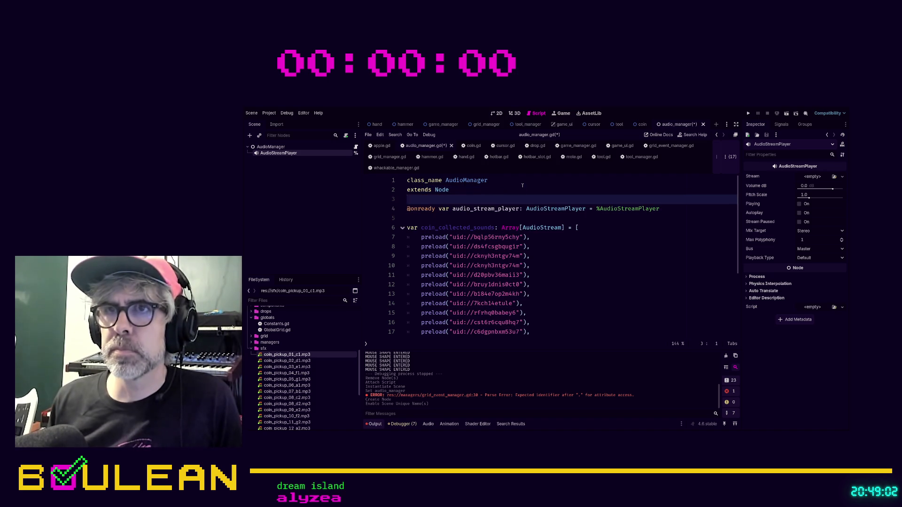
{"action": "scroll", "coordinate": [512, 195], "scroll_direction": "down", "scroll_amount": 4}
Step: Replace pass with audio_stream_player.stream = coin_collected_sounds.pick_random()
{"action": "double_click", "coordinate": [429, 323]}
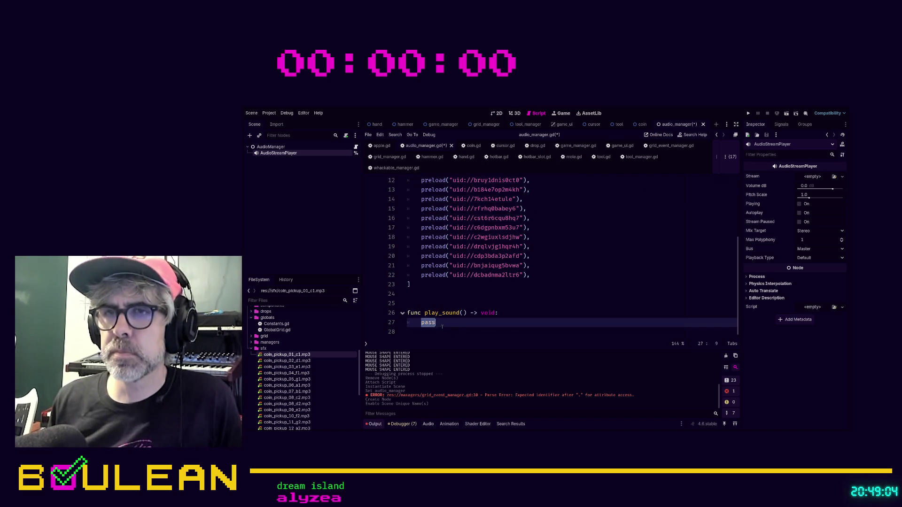
{"action": "type", "text": "audio"}
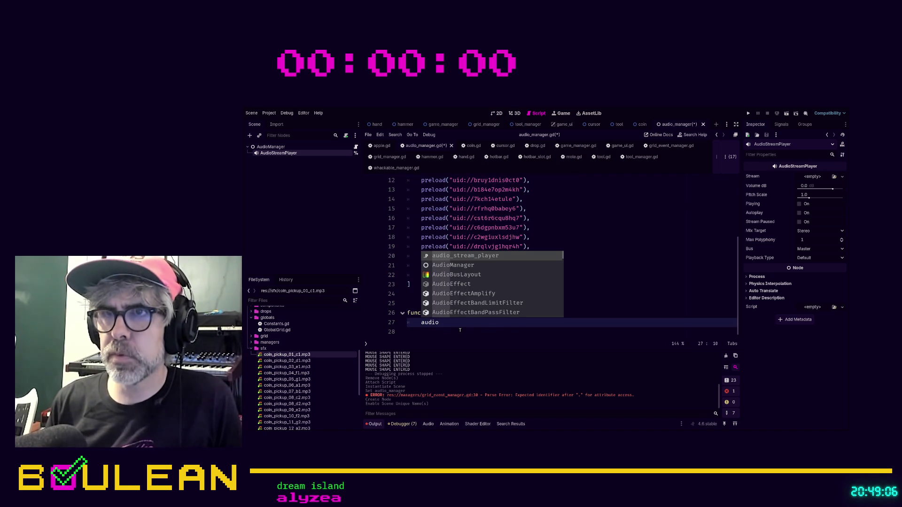
{"action": "key", "text": "Return"}
{"action": "type", "text": "."}
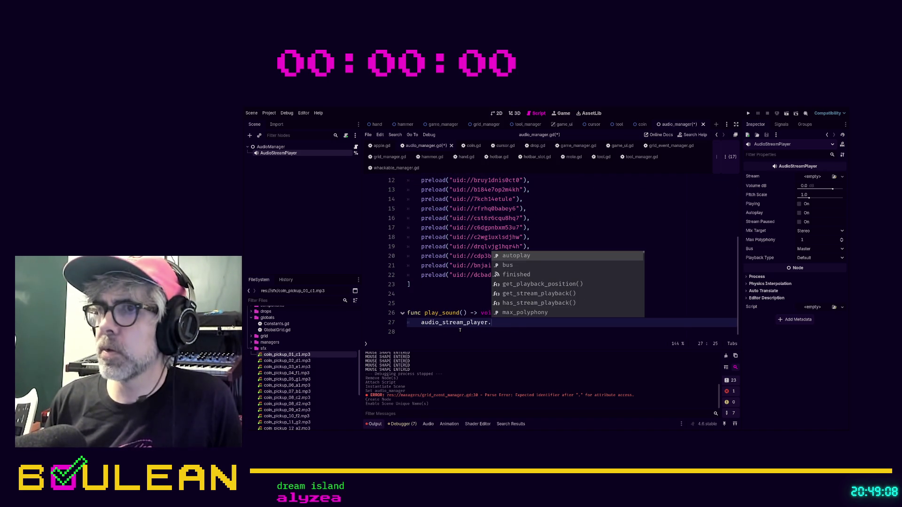
{"action": "type", "text": "str"}
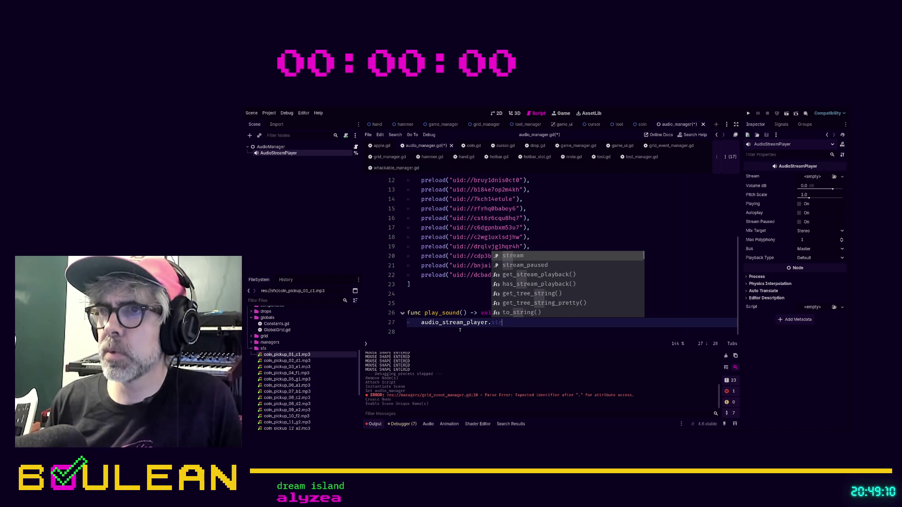
{"action": "key", "text": "Return"}
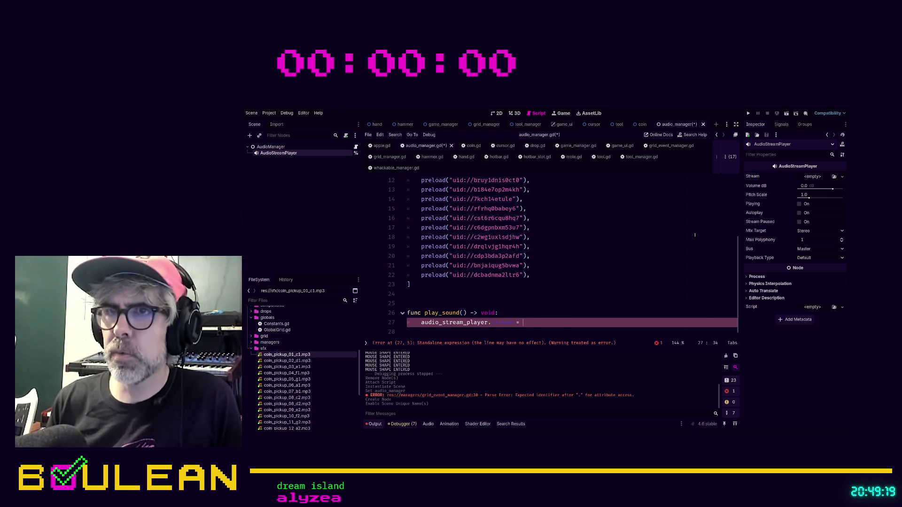
{"action": "type", "text": "= "}
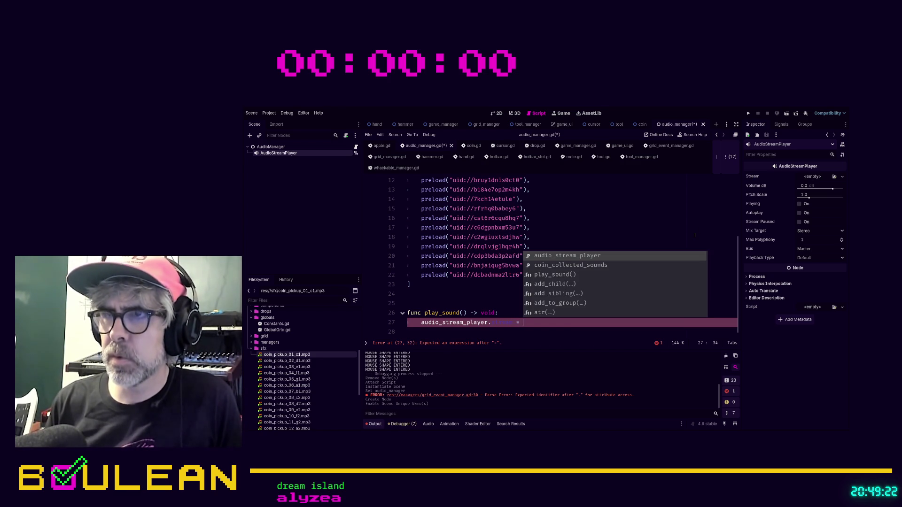
{"action": "type", "text": "coin_collected_sounds.pic"}
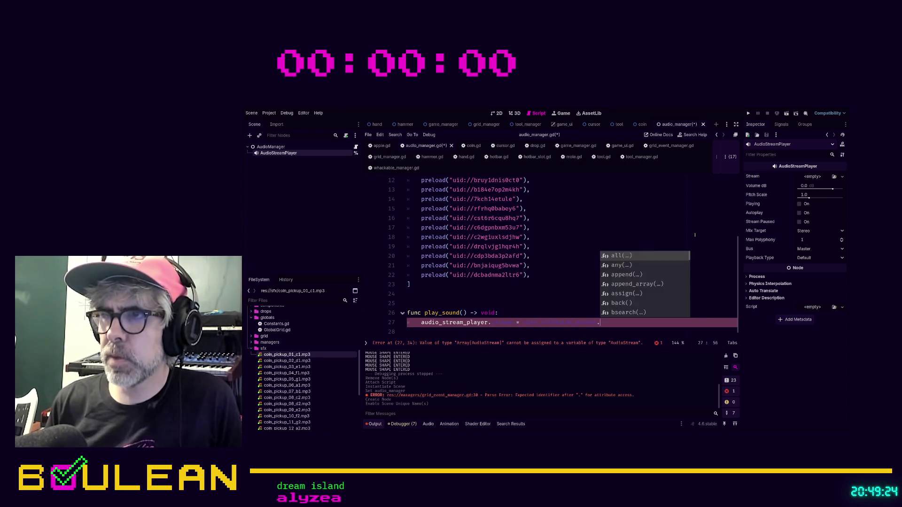
{"action": "key", "text": "Return"}
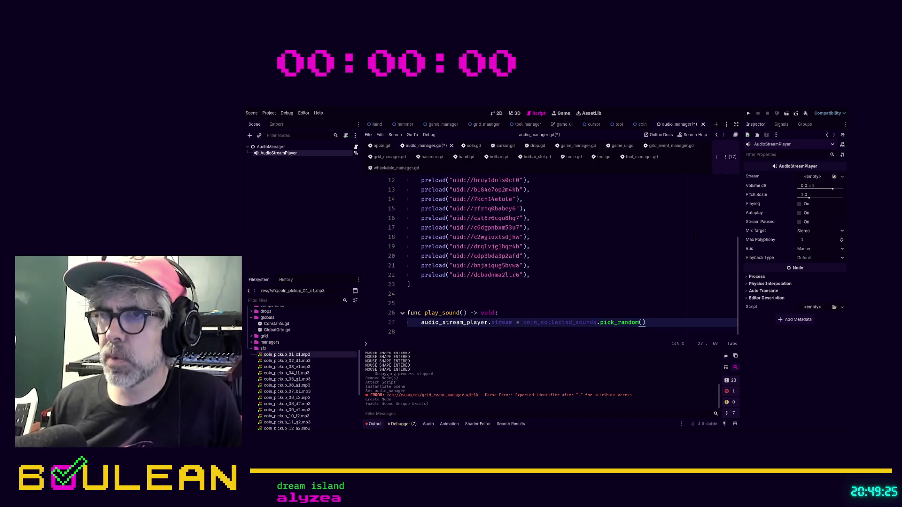
Step: Add an audio_stream_player.play() call, then save and run the game with F5
{"action": "key", "text": "Return"}
{"action": "type", "text": "audio"}
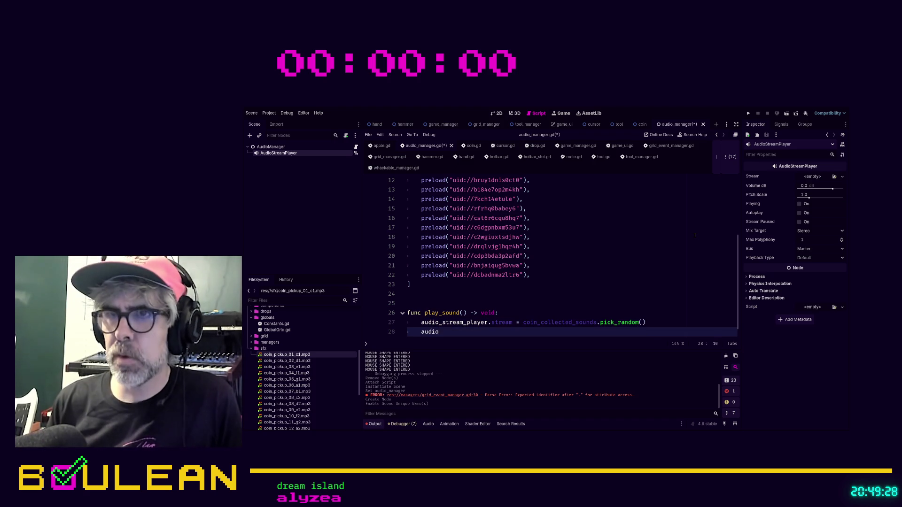
{"action": "key", "text": "Return"}
{"action": "type", "text": ".pl"}
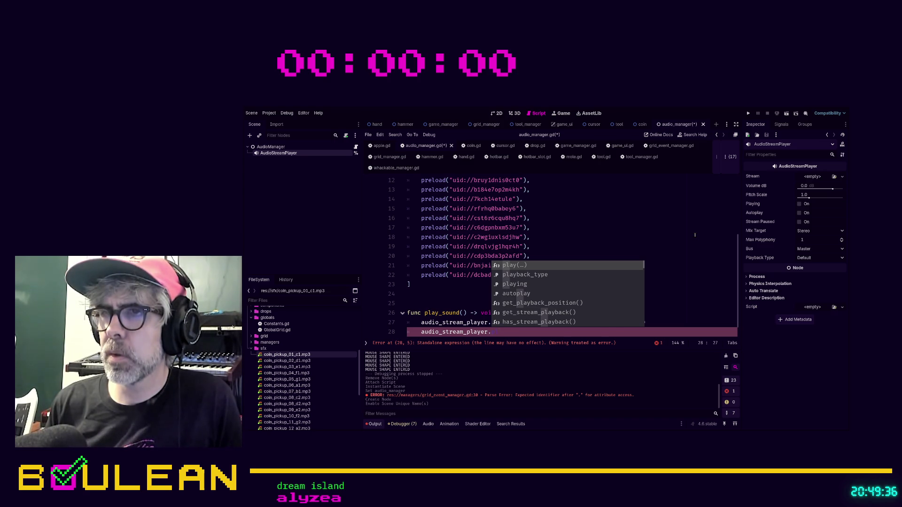
{"action": "key", "text": "Return"}
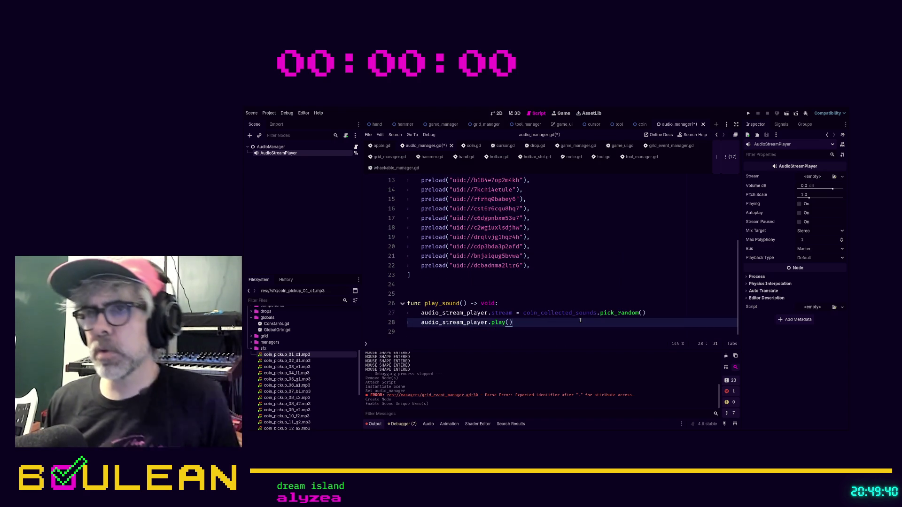
{"action": "key", "text": "F5"}
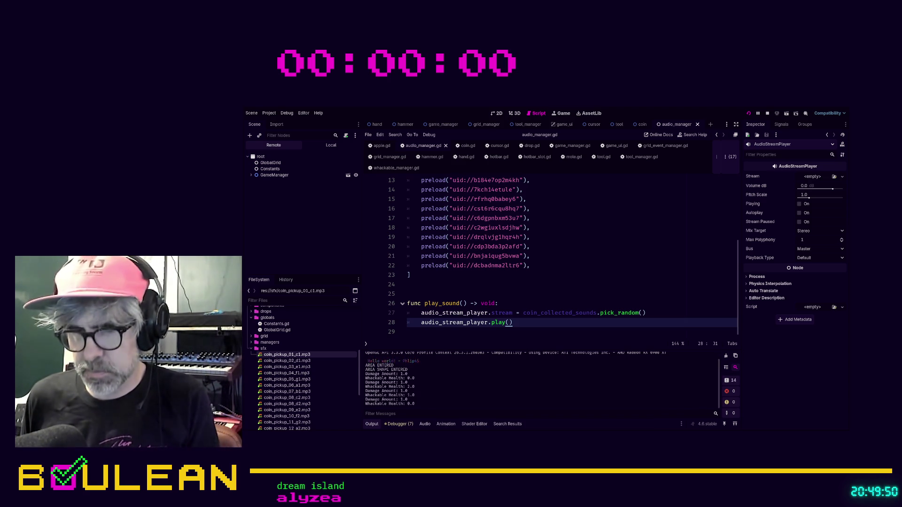
Step: Stop the game with F8, relaunch it with F5, and bring the game window to the front
{"action": "key", "text": "F8"}
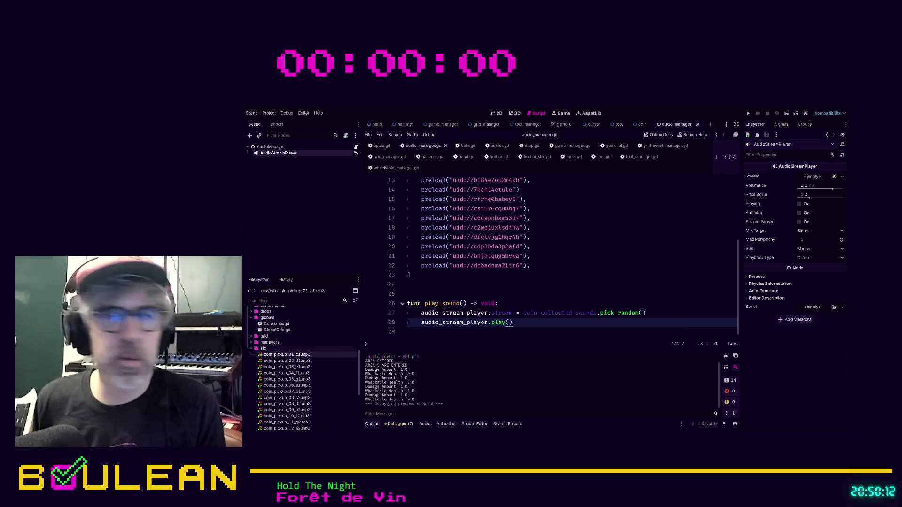
{"action": "left_click", "coordinate": [407, 293]}
{"action": "key", "text": "F5"}
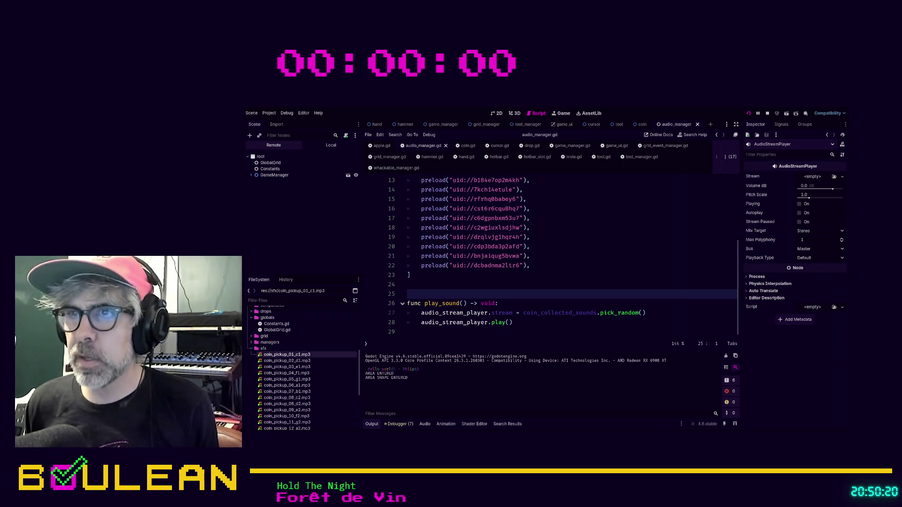
{"action": "key", "text": "alt+Tab"}
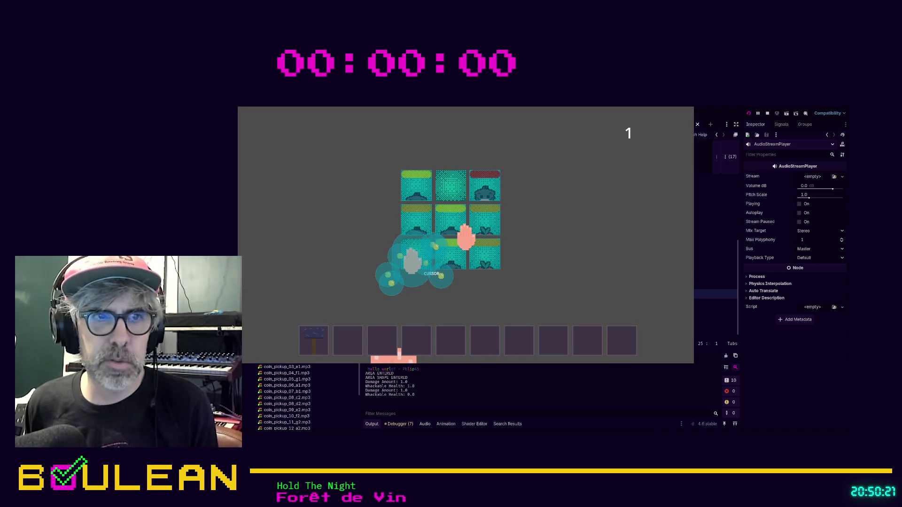
Step: Collect coins and whack moles on the bottom and centre tiles to hear the sounds, then stop with F8
{"action": "left_click", "coordinate": [413, 258]}
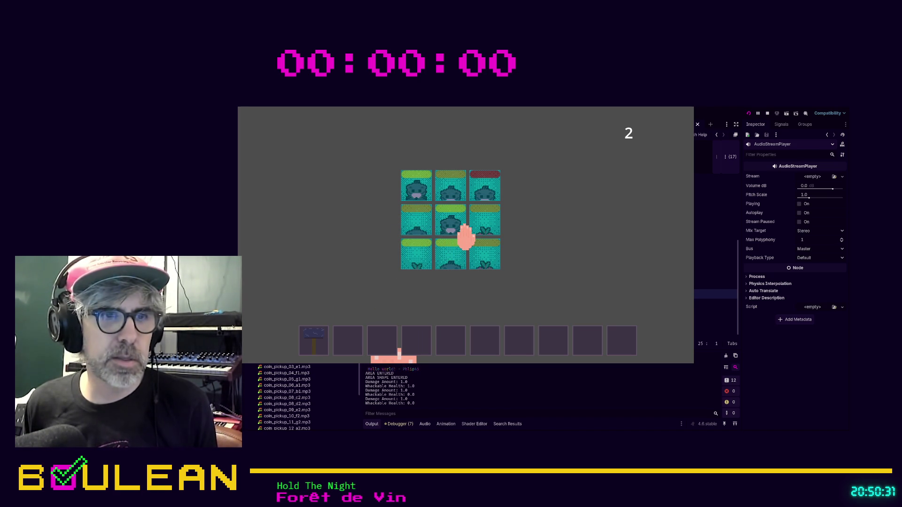
{"action": "left_click", "coordinate": [464, 234]}
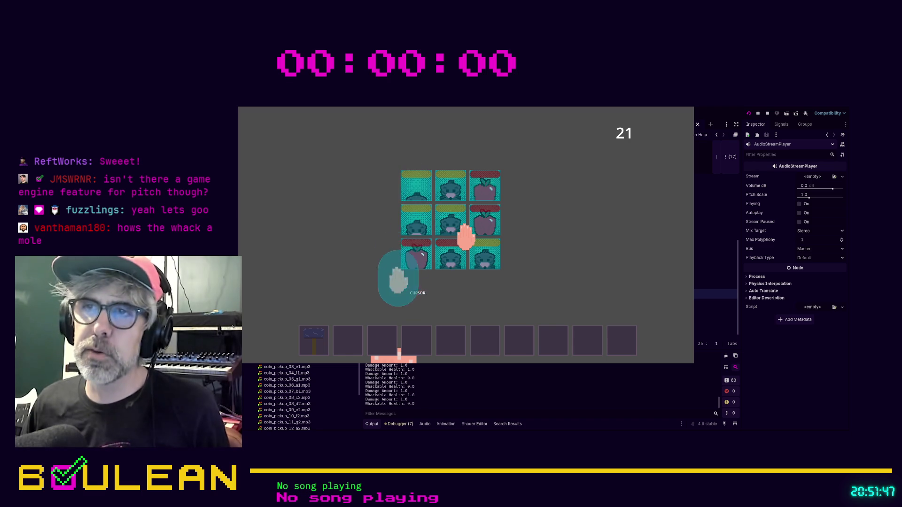
{"action": "left_click", "coordinate": [409, 254]}
{"action": "left_click", "coordinate": [411, 255]}
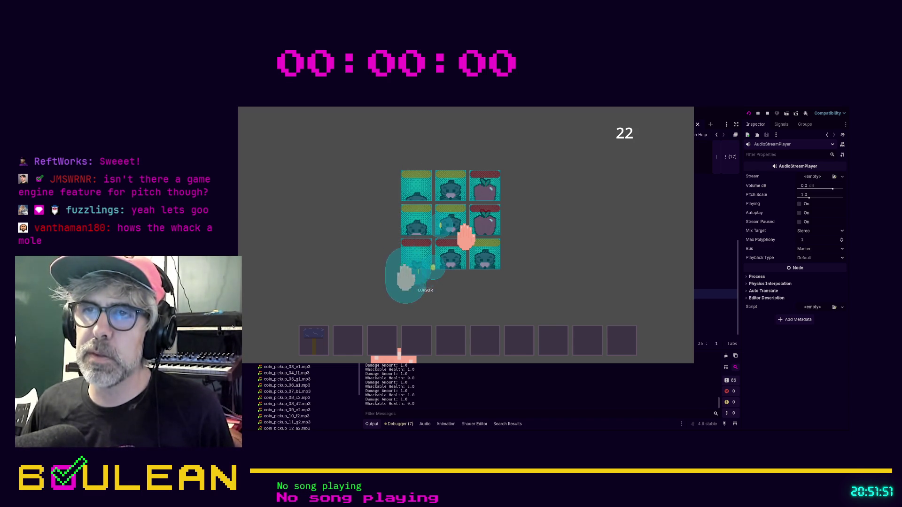
{"action": "left_click", "coordinate": [446, 230]}
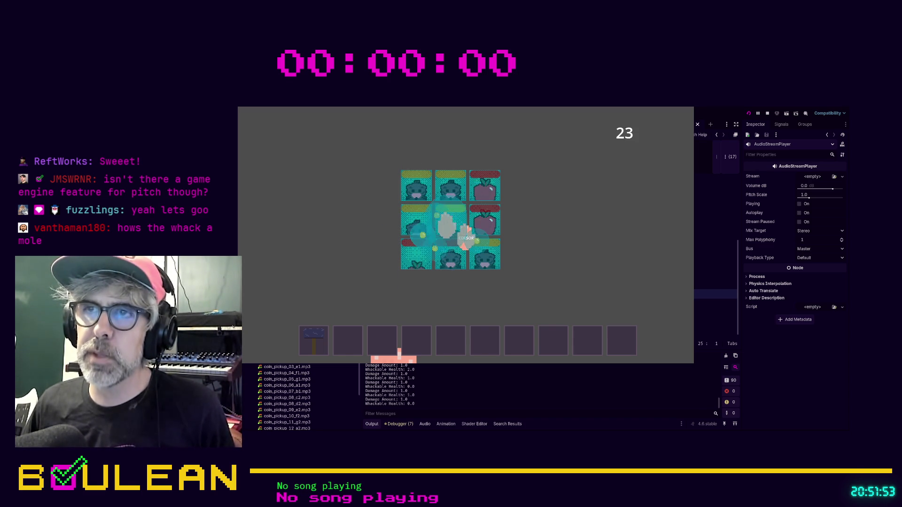
{"action": "left_click", "coordinate": [424, 249]}
{"action": "left_click", "coordinate": [442, 252]}
{"action": "left_click", "coordinate": [450, 254]}
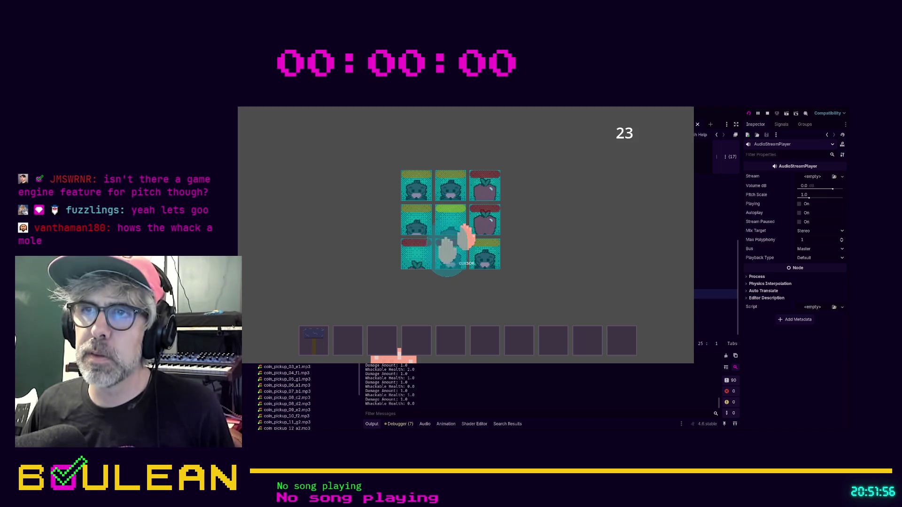
{"action": "left_click", "coordinate": [451, 242]}
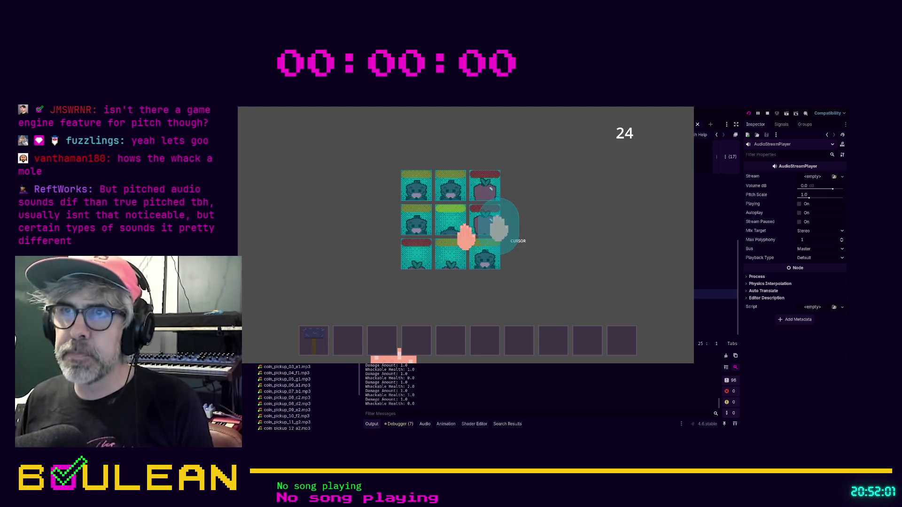
{"action": "key", "text": "F8"}
Step: Return to audio_manager.gd and put the caret on the blank line before play_sound
{"action": "left_click", "coordinate": [489, 285]}
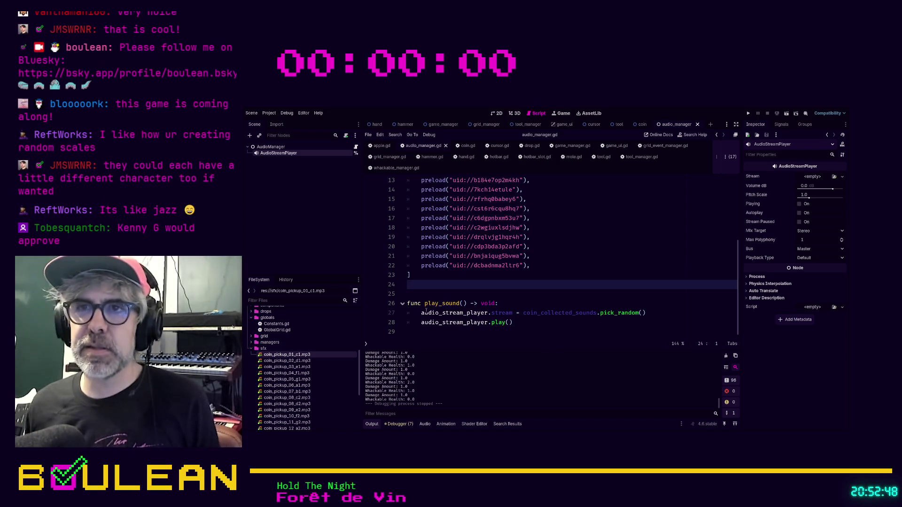
{"action": "left_click", "coordinate": [445, 296]}
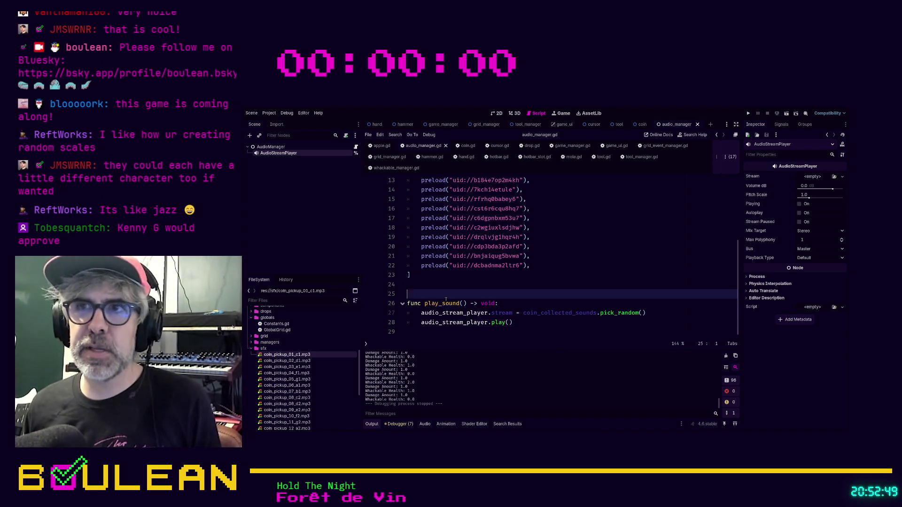
{"action": "scroll", "coordinate": [445, 299], "scroll_direction": "up", "scroll_amount": 4}
{"action": "scroll", "coordinate": [445, 299], "scroll_direction": "down", "scroll_amount": 3}
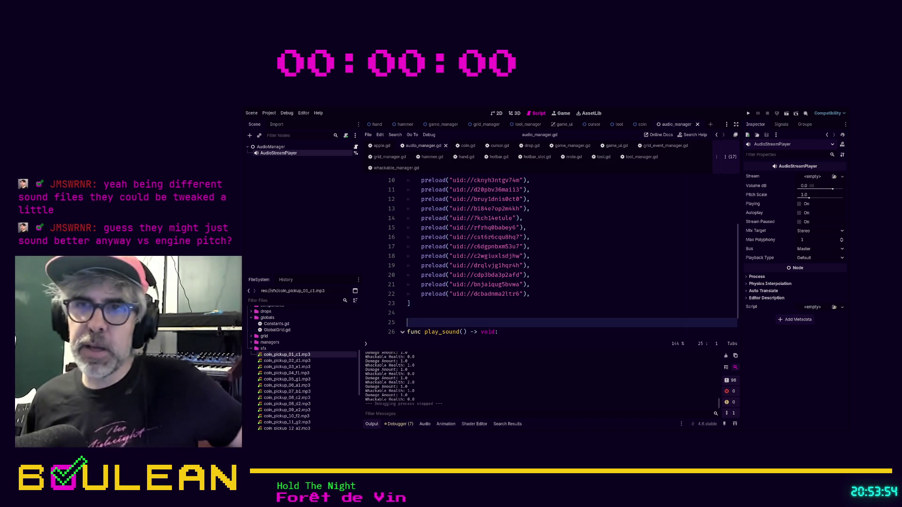
Step: Delete the empty line 29 after the play() call and move the caret back to line 25
{"action": "scroll", "coordinate": [451, 312], "scroll_direction": "down", "scroll_amount": 1}
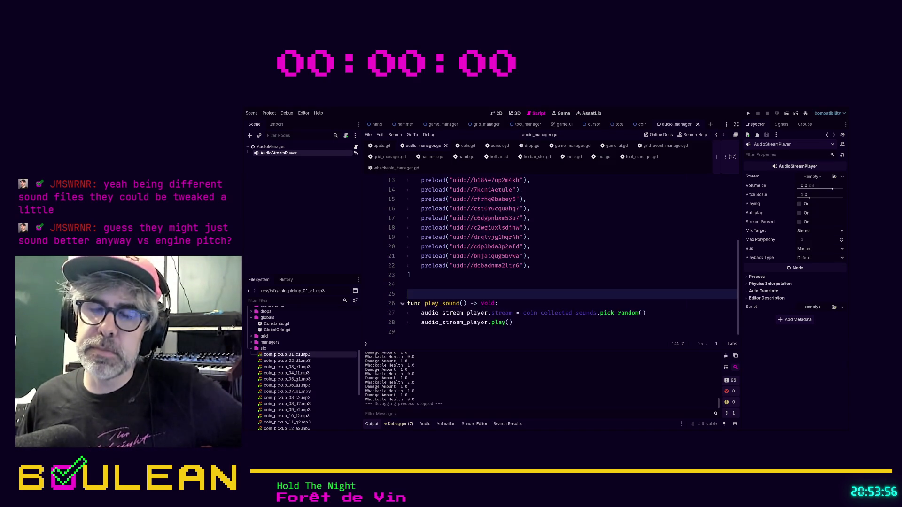
{"action": "left_click", "coordinate": [430, 334]}
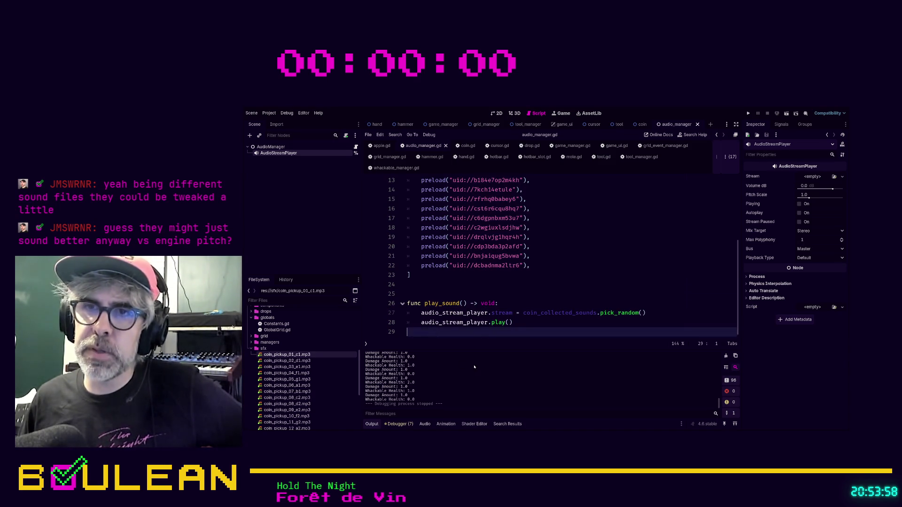
{"action": "key", "text": "BackSpace"}
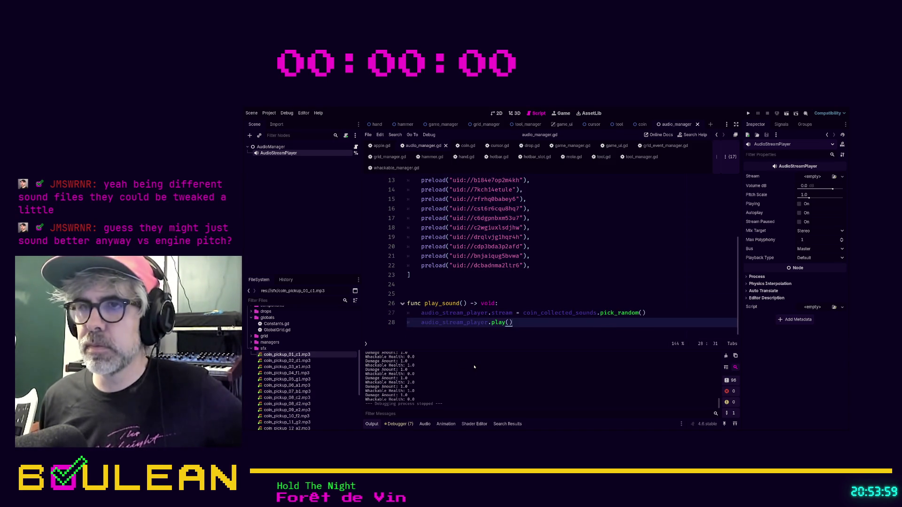
{"action": "key", "text": "Up"}
{"action": "key", "text": "Up"}
{"action": "key", "text": "Up"}
{"action": "key", "text": "Up"}
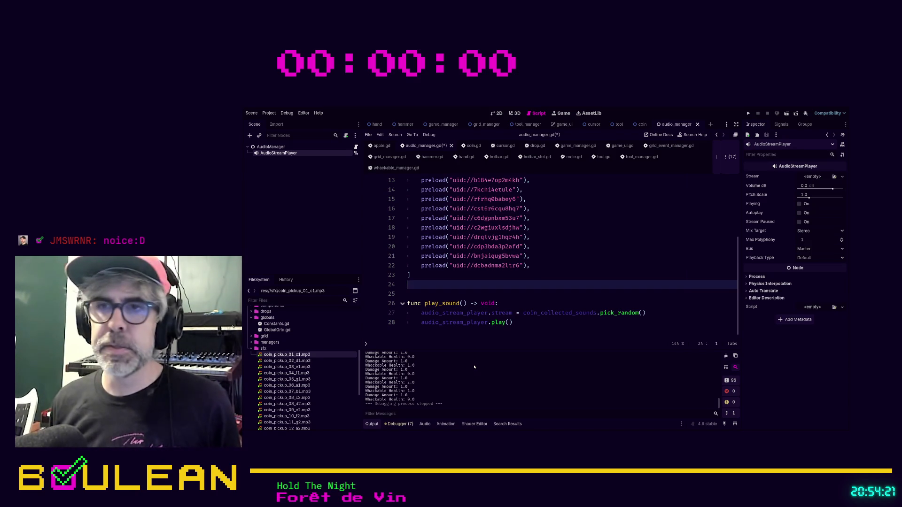
{"action": "key", "text": "Down"}
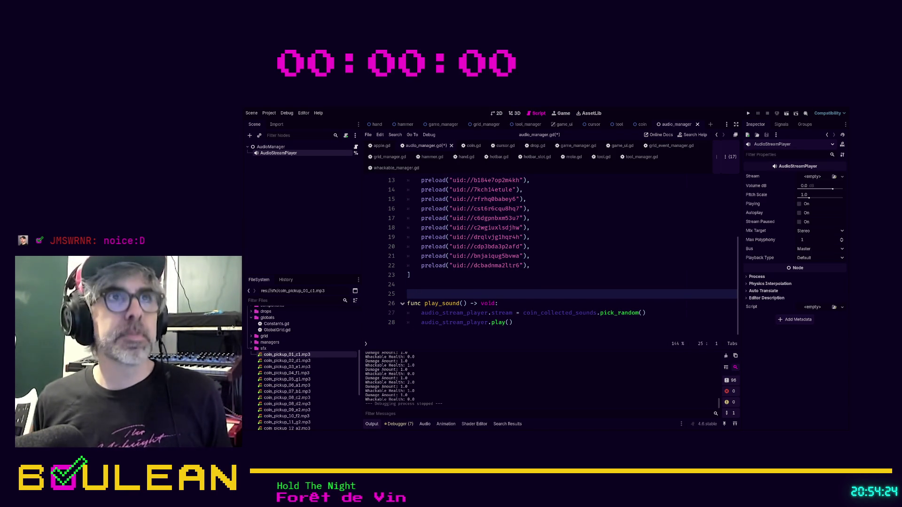